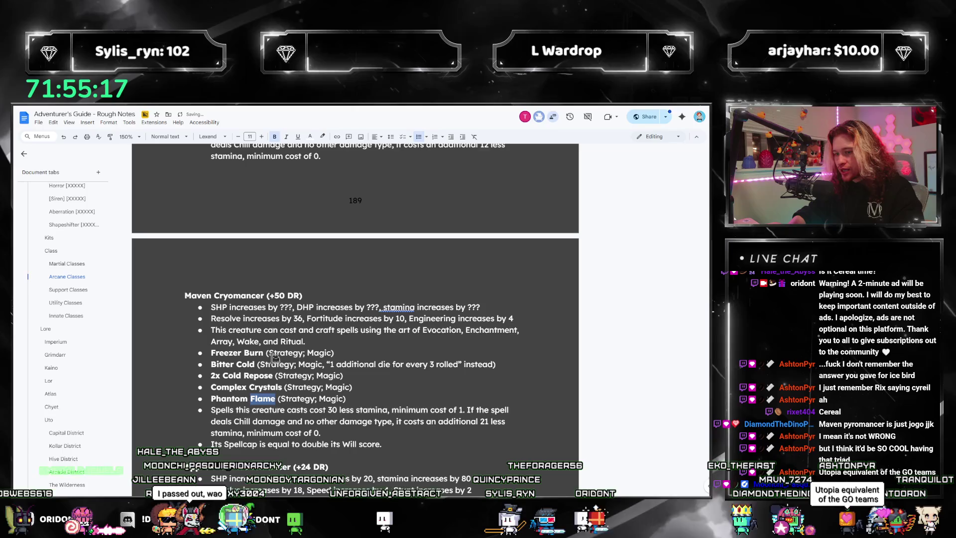
- Replace the Phantom Flame talent with Glacial Edge in the Maven Cryomancer list
key(ctrl+shift+Left)
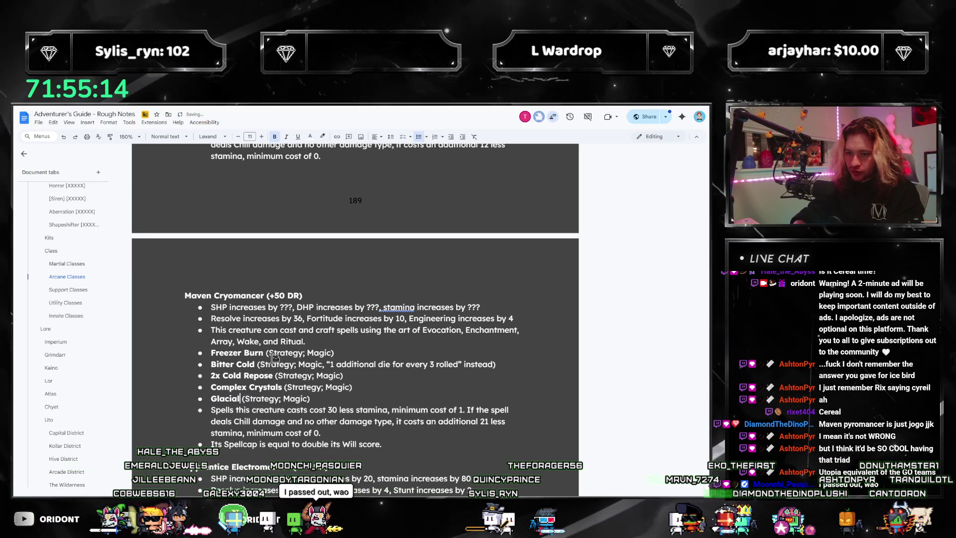
text(Edge)
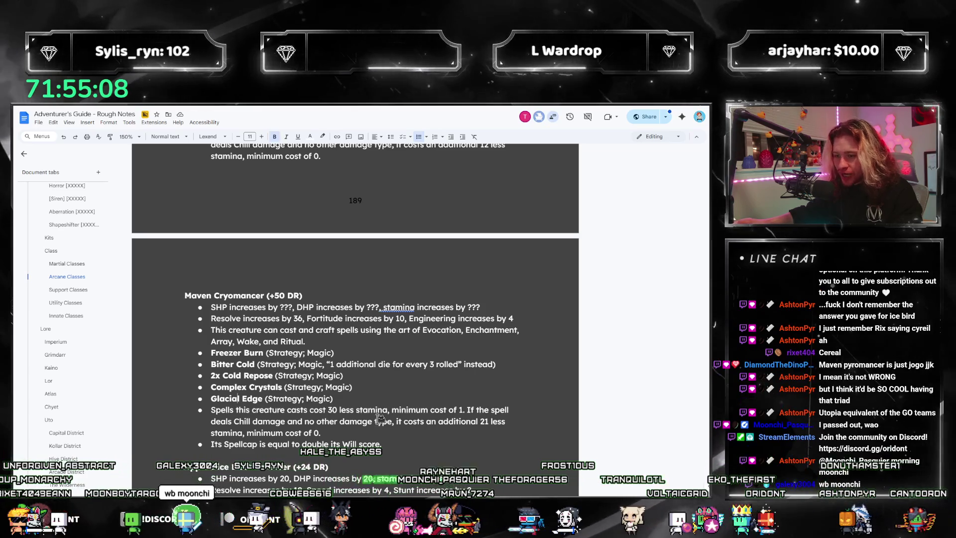
scroll(379, 418, down, 2)
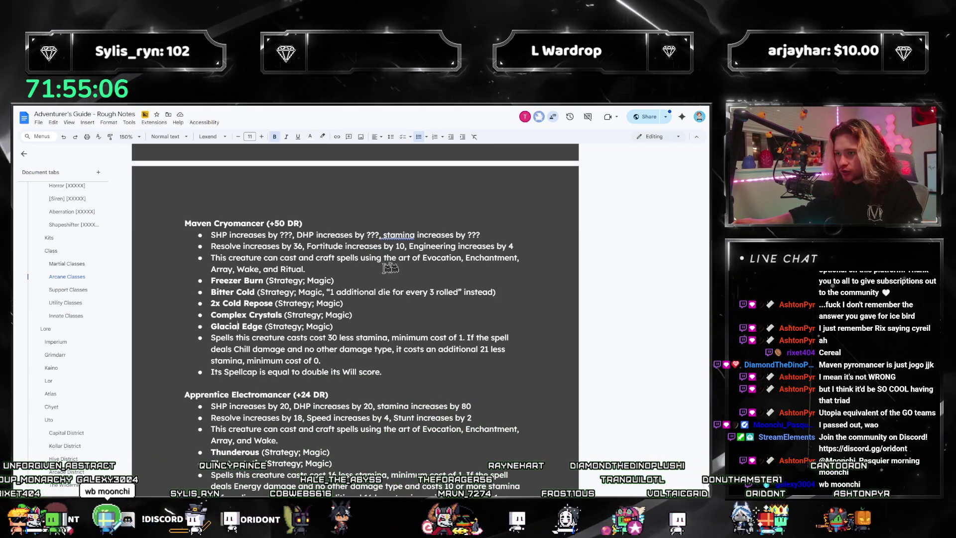
scroll(390, 268, up, 5)
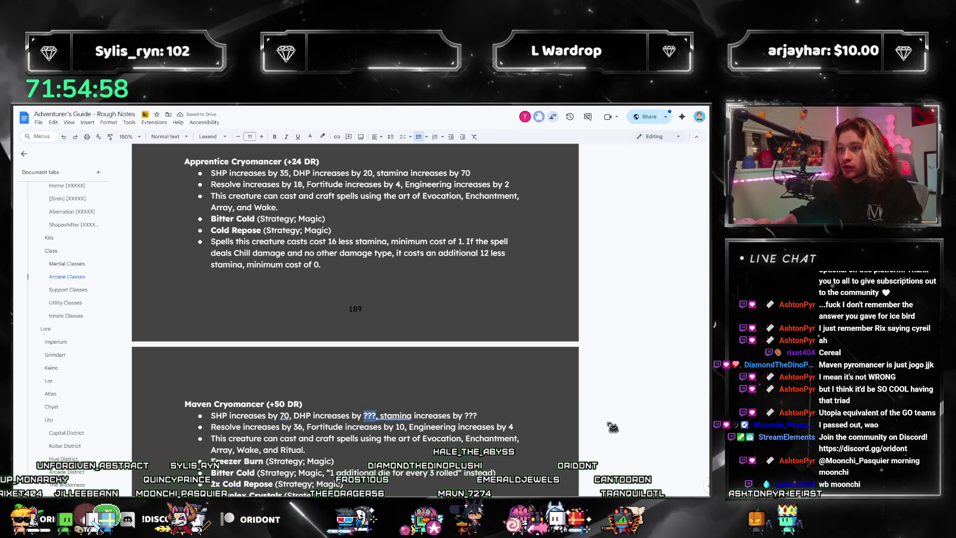
- Fill the Maven Cryomancer ??? placeholders with SHP 70, DHP 40 and stamina 140
text(40)
key(ctrl+g)
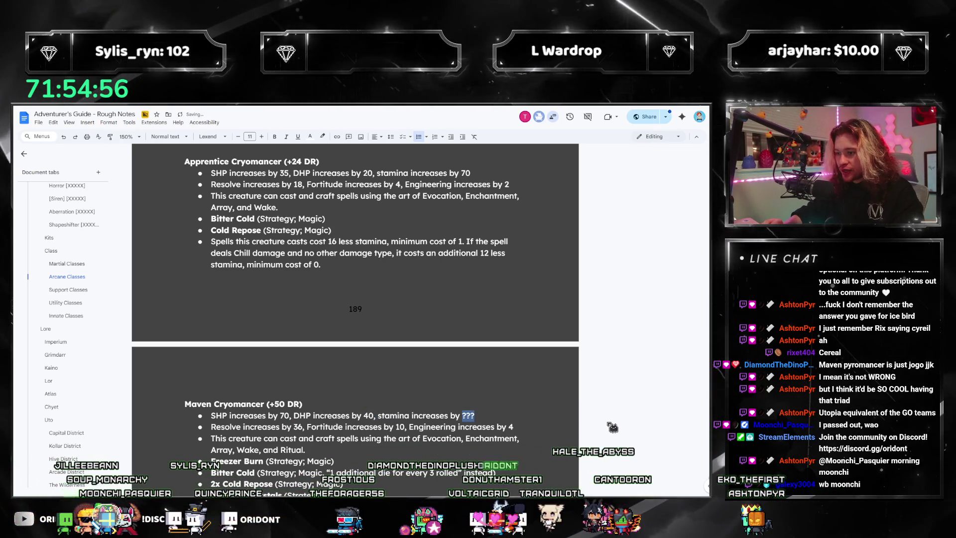
text(40)
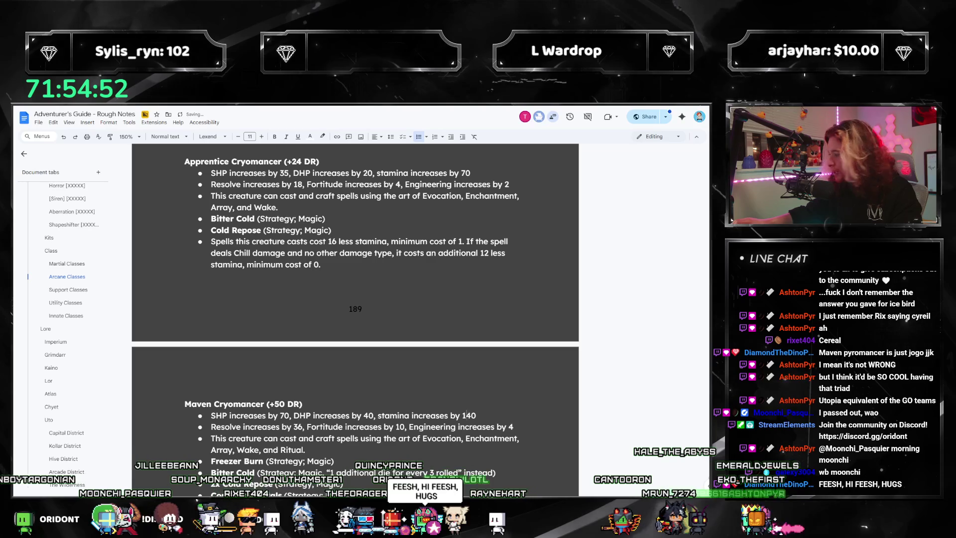
key(alt+Tab)
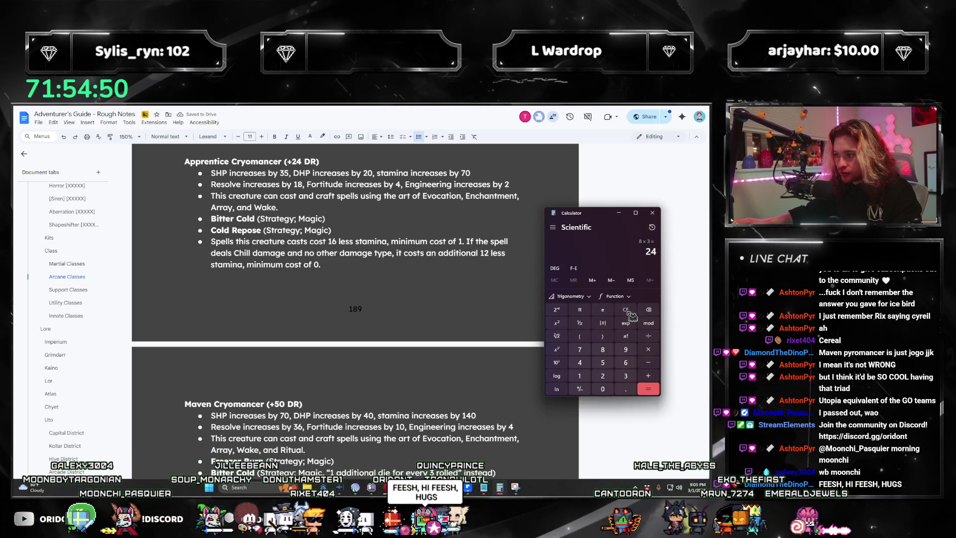
- Clear Calculator and compute 250 − 70 − 40 − 140, confirming the result is 0
click(626, 309)
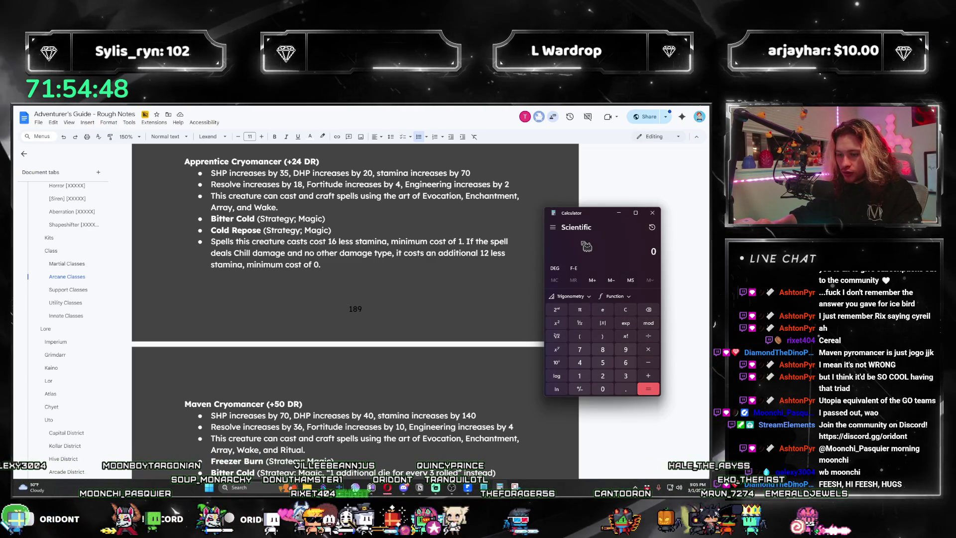
text(250 - 7)
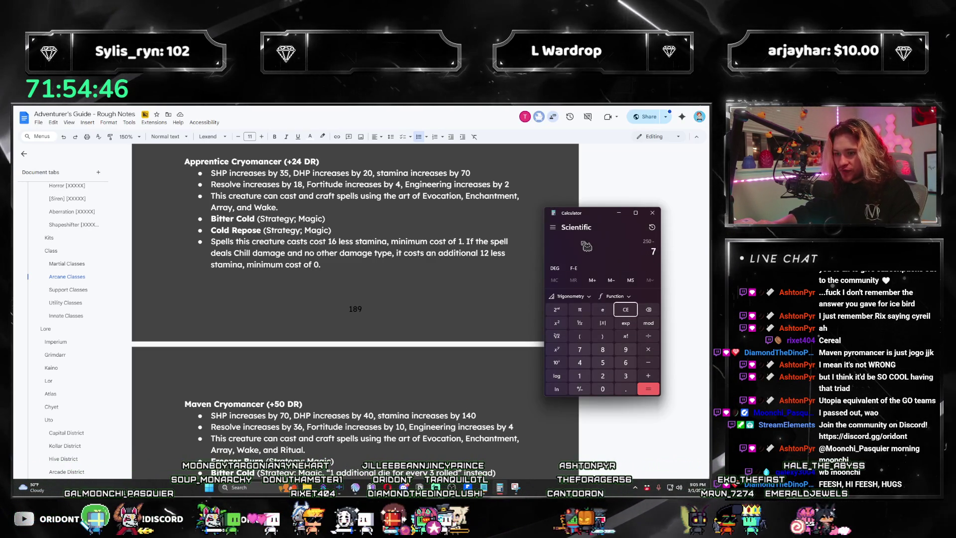
text(0 - 40 - 140 =)
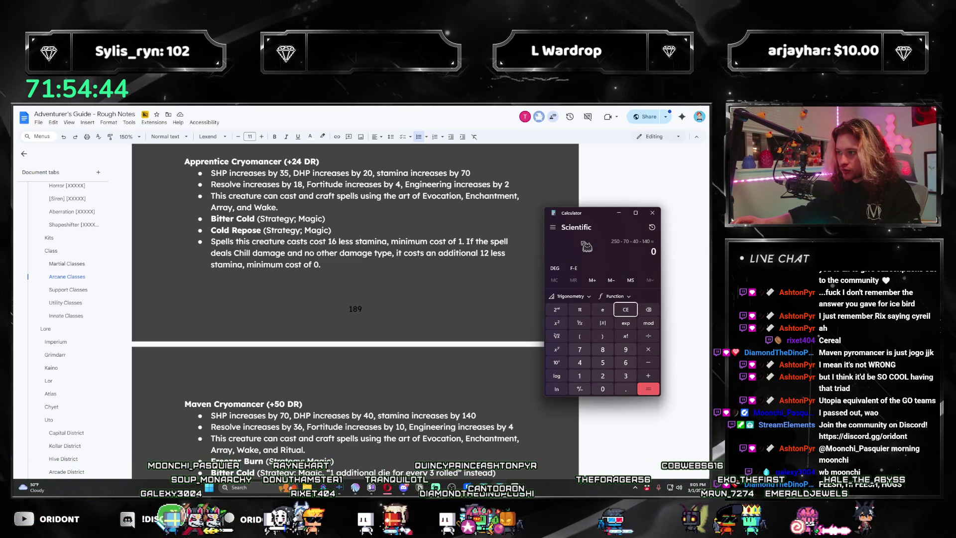
scroll(348, 249, up, 1)
mouse_move(268, 209)
mouse_down()
mouse_move(461, 220)
mouse_move(470, 210)
mouse_up()
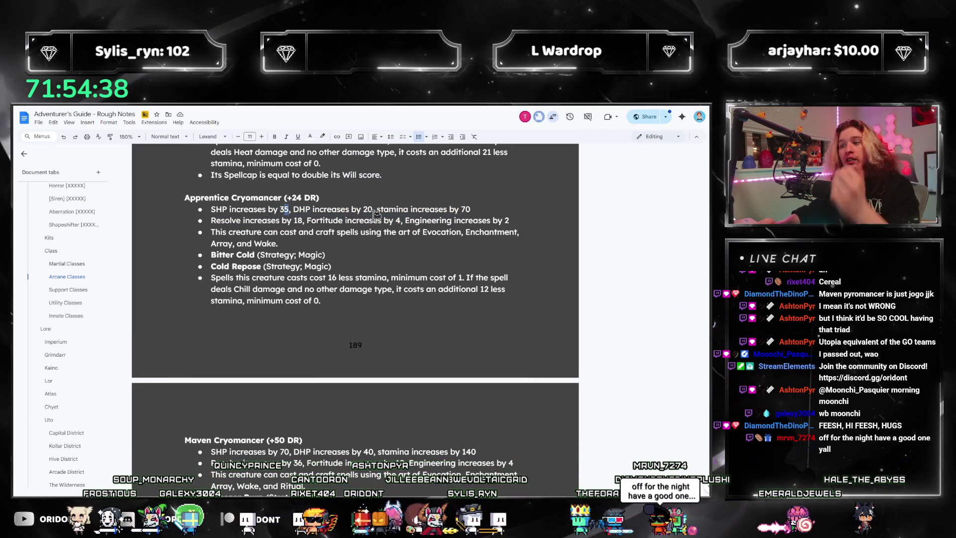
scroll(324, 247, up, 6)
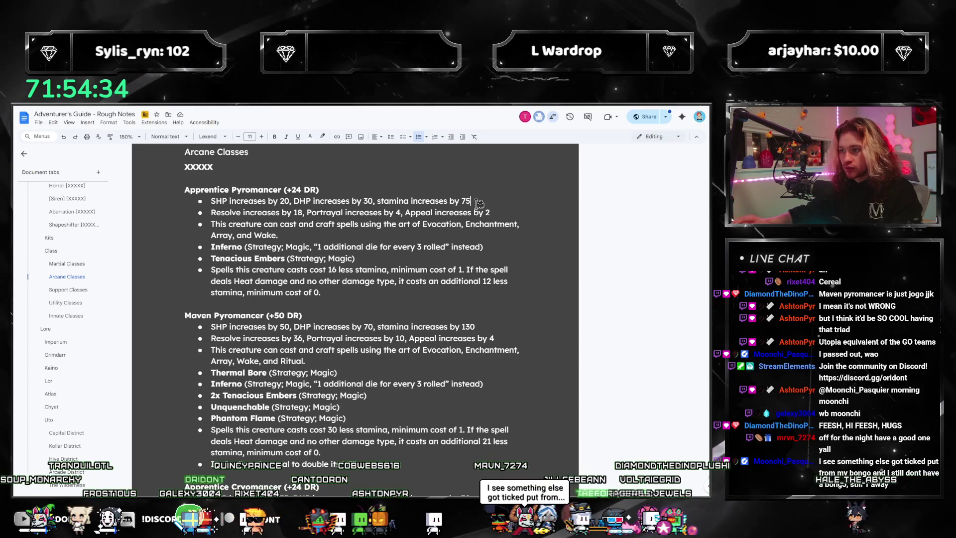
scroll(407, 353, down, 2)
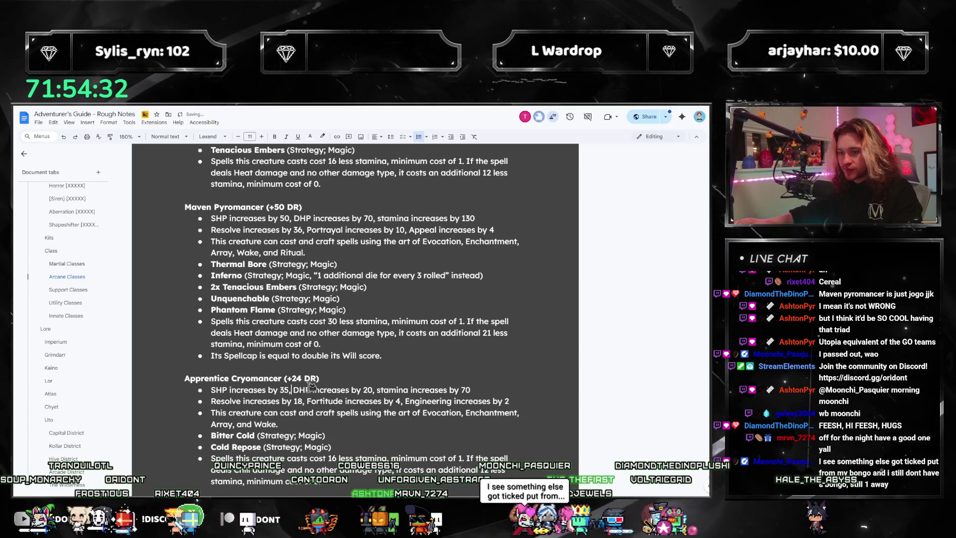
scroll(311, 387, down, 7)
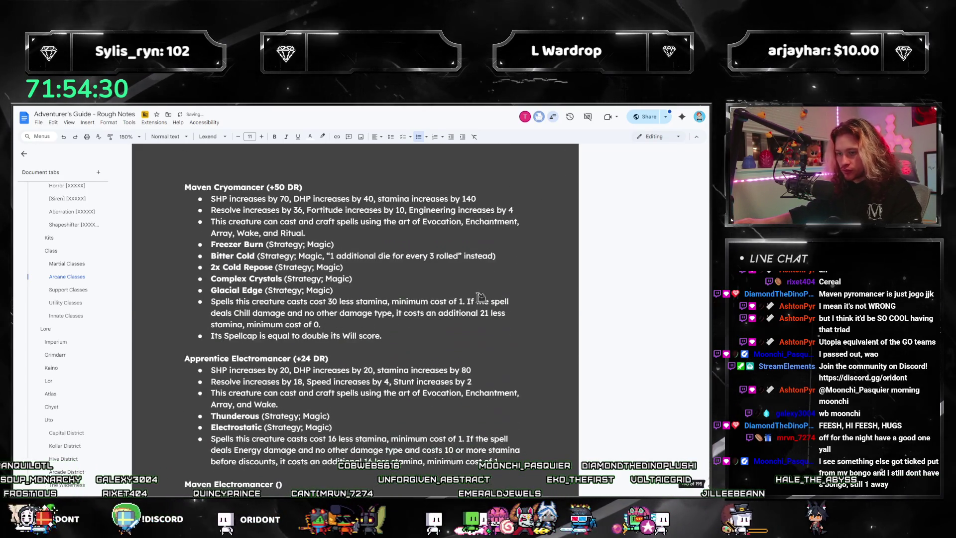
click(453, 303)
scroll(448, 299, up, 1)
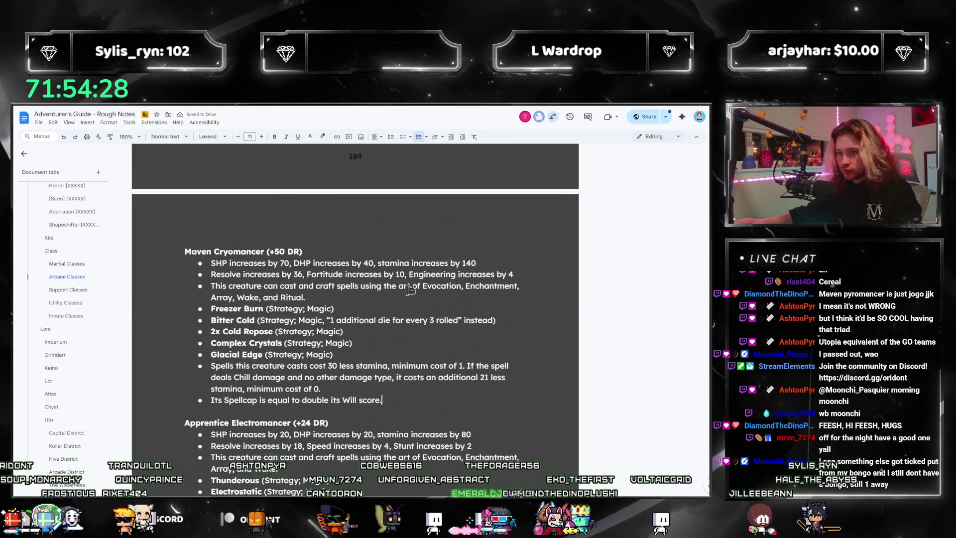
scroll(423, 296, down, 3)
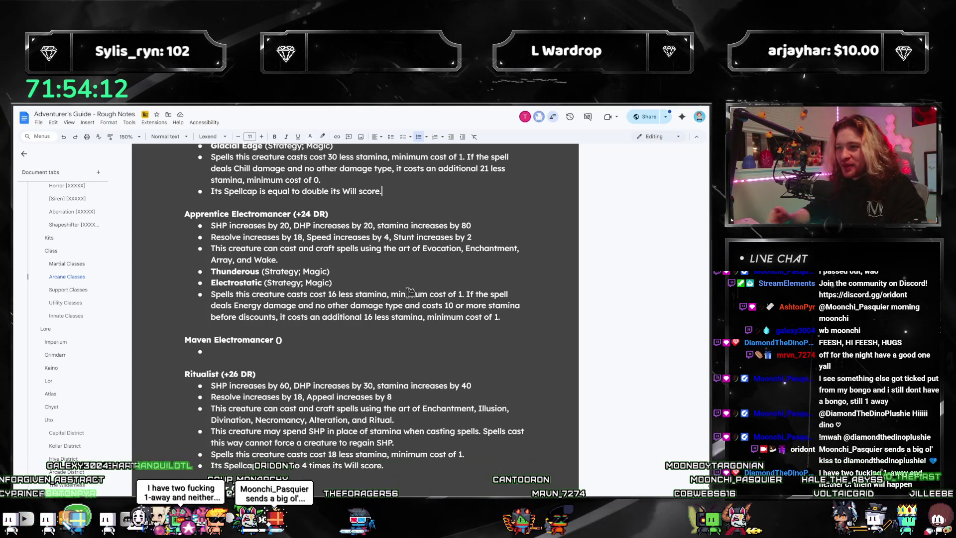
scroll(348, 257, up, 3)
- Copy the Maven Cryomancer bullets into the empty Maven Electromancer bullet
shift+click(212, 199)
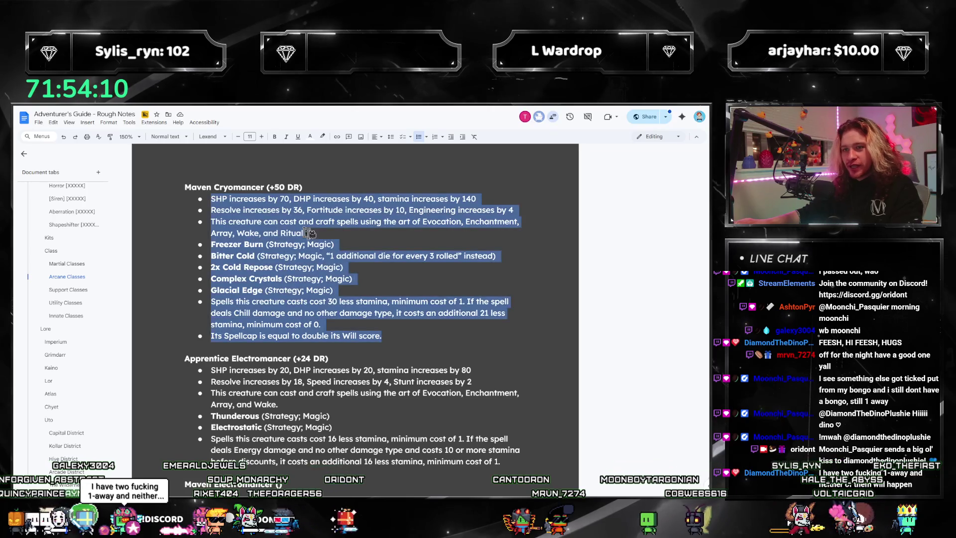
key(ctrl+c)
scroll(269, 299, down, 4)
click(272, 314)
key(ctrl+v)
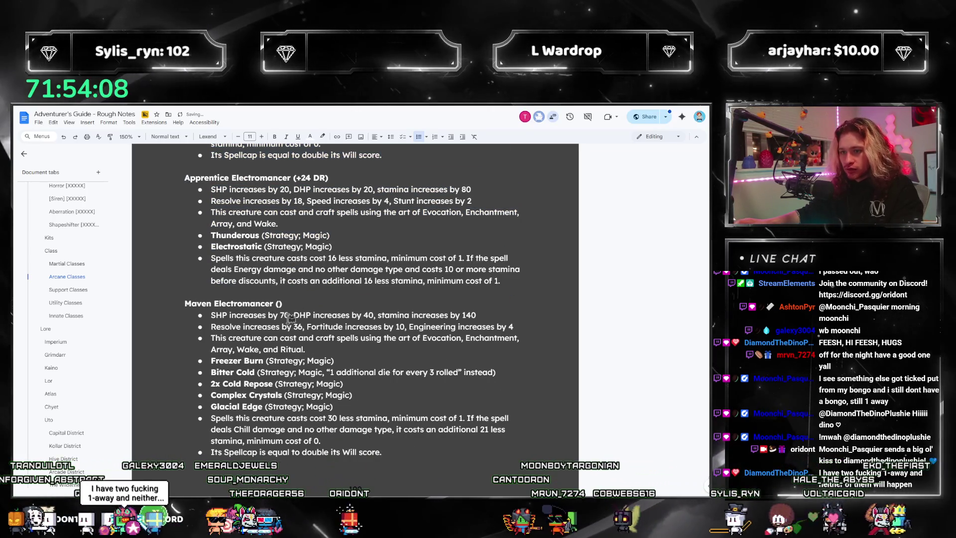
- Change the pasted SHP value to 50 and the stamina value to 160
double_click(284, 315)
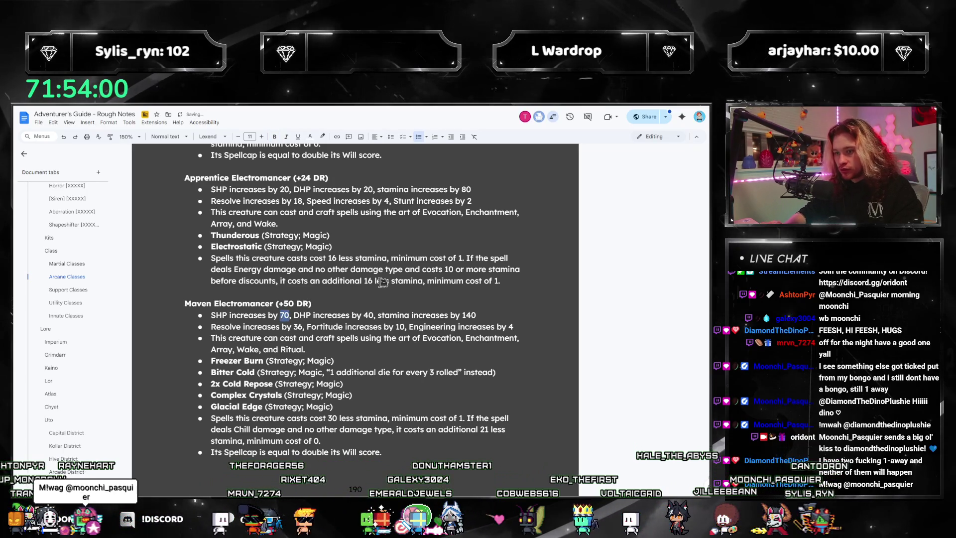
text(40)
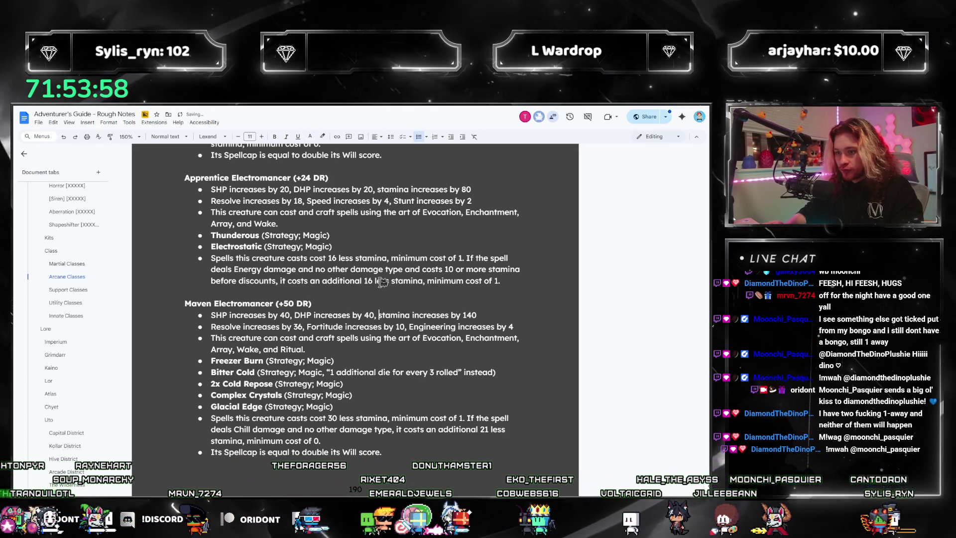
key(End)
key(Left)
key(BackSpace)
text(6)
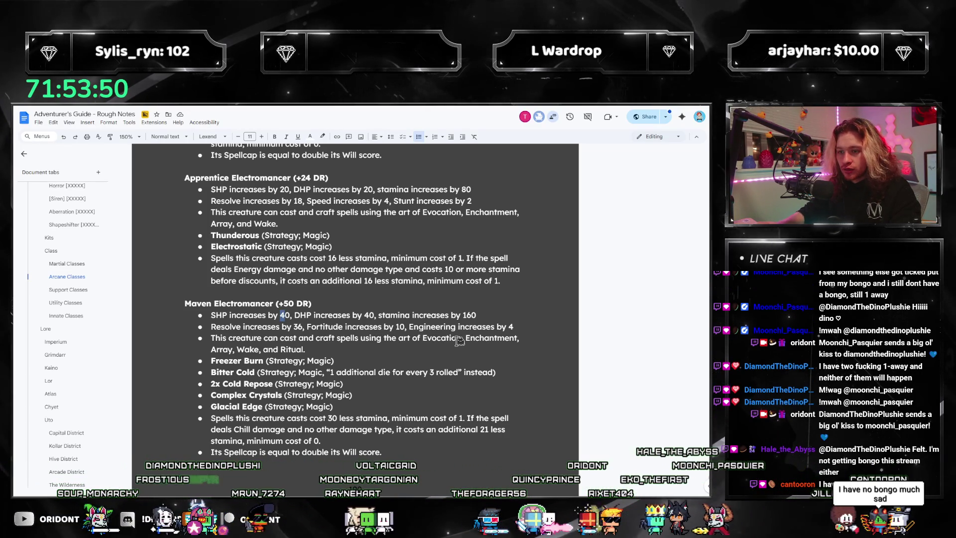
text(5)
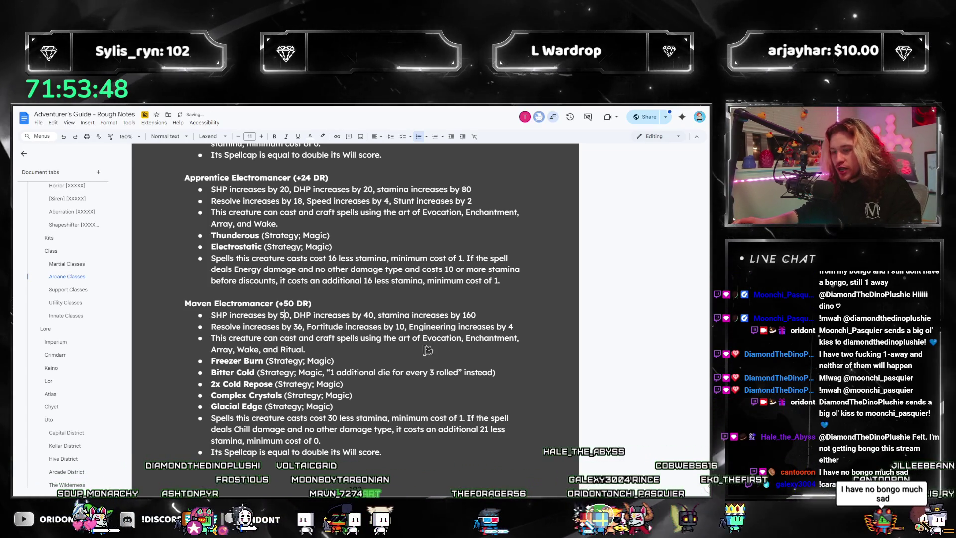
- Rework the final stat lines to read Speed 10 and Stunt 4
click(348, 326)
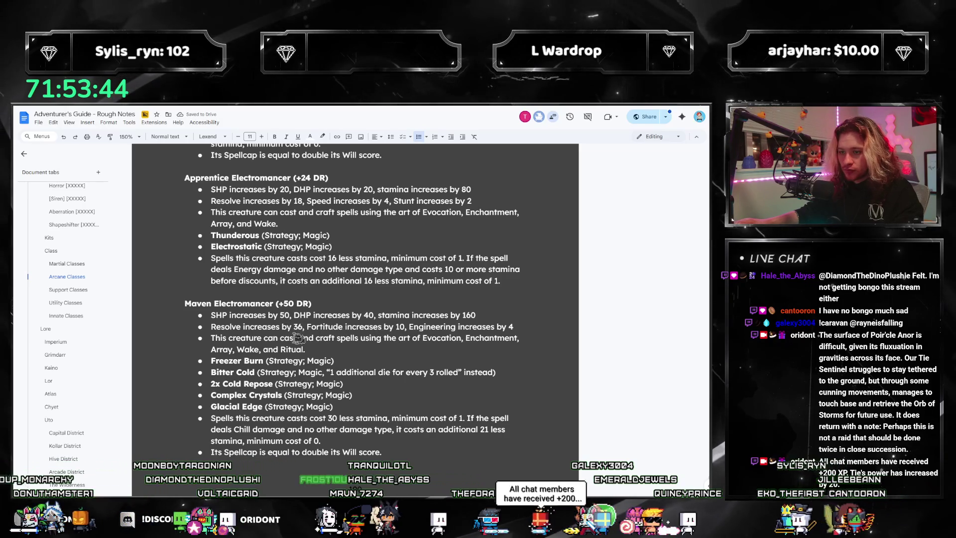
click(304, 327)
text(Spee)
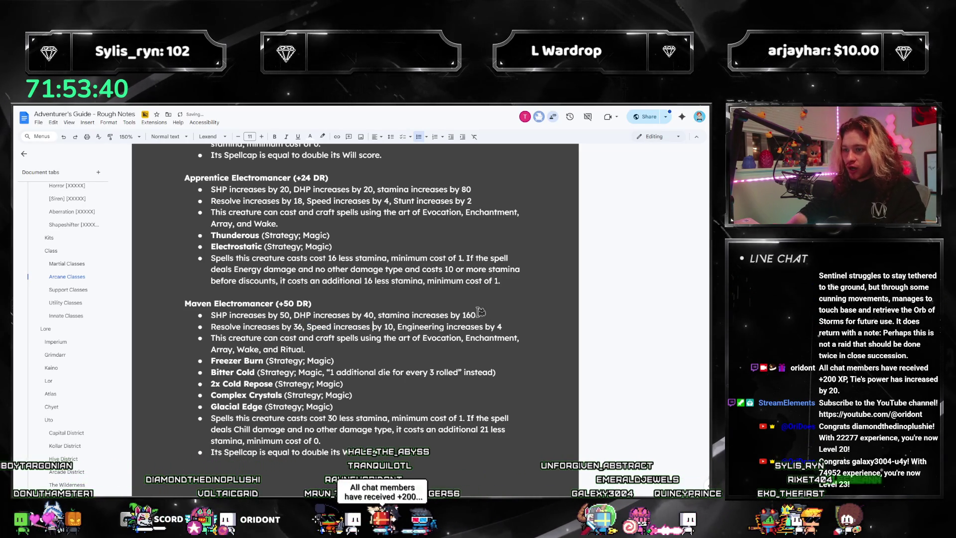
text(,)
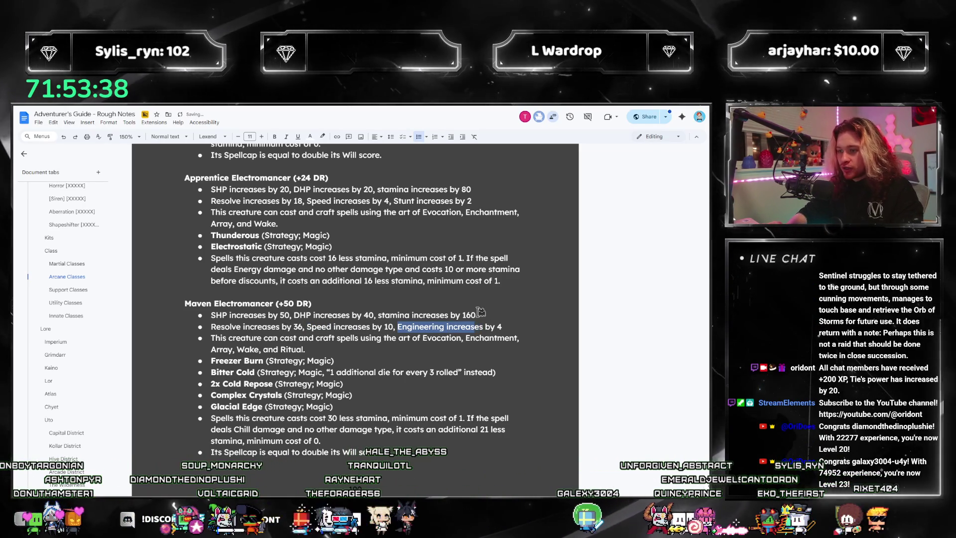
key(ctrl+shift+Right)
text(Stunt)
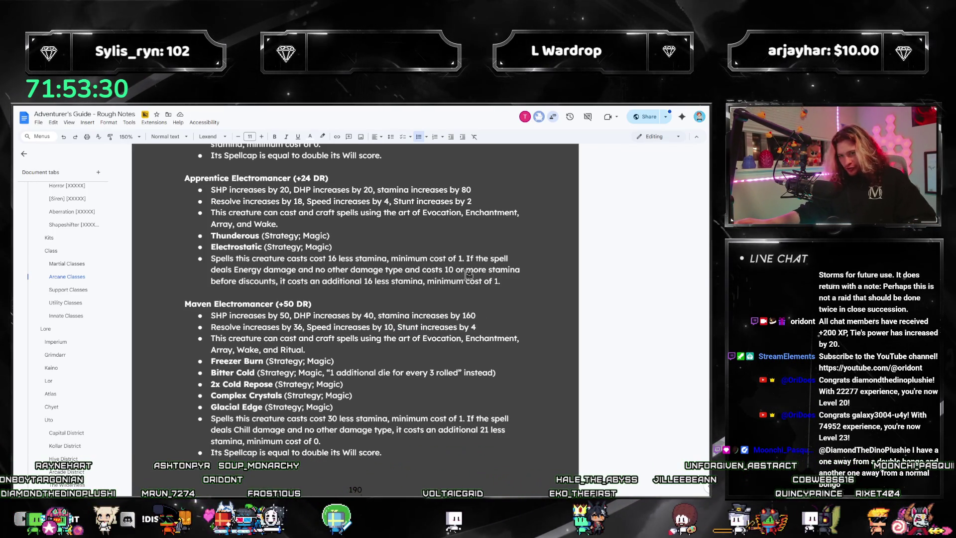
scroll(463, 324, up, 8)
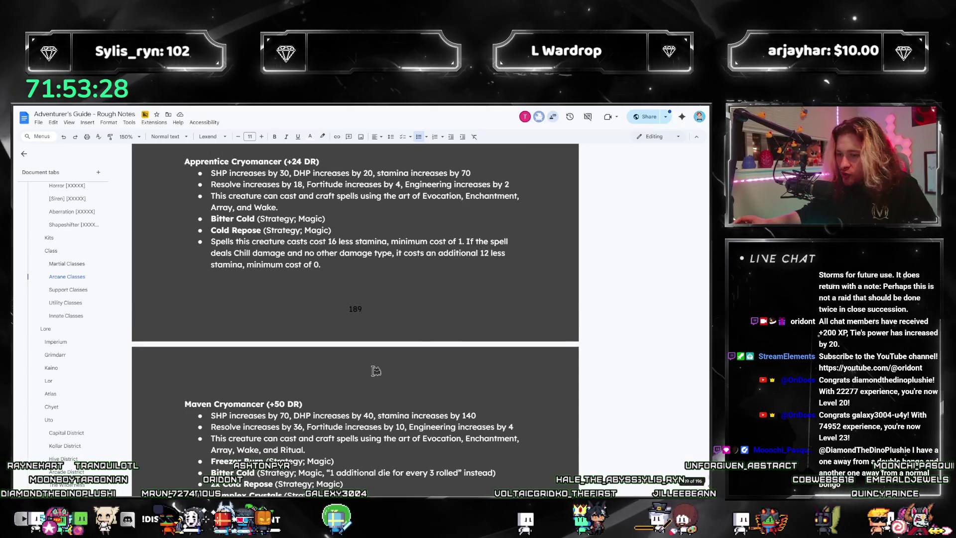
scroll(523, 361, down, 3)
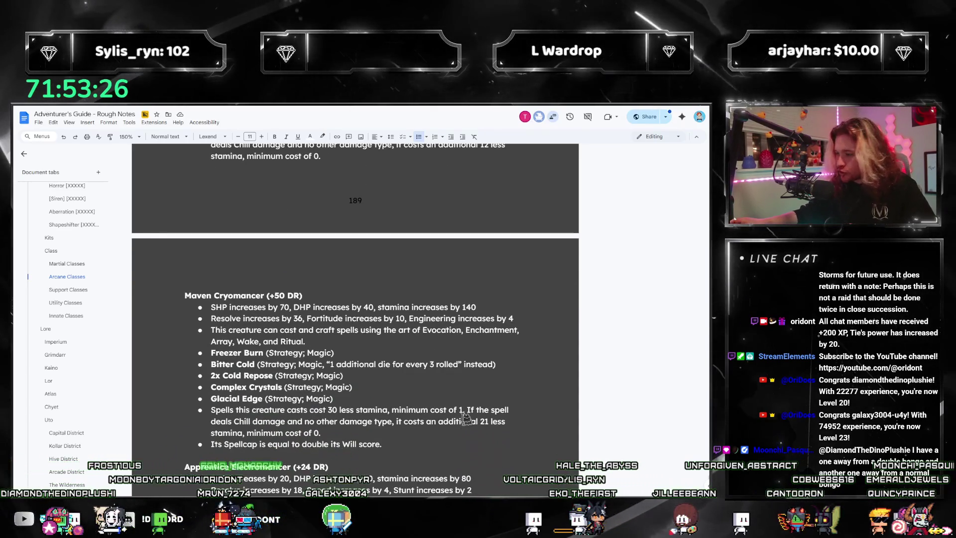
scroll(434, 413, up, 5)
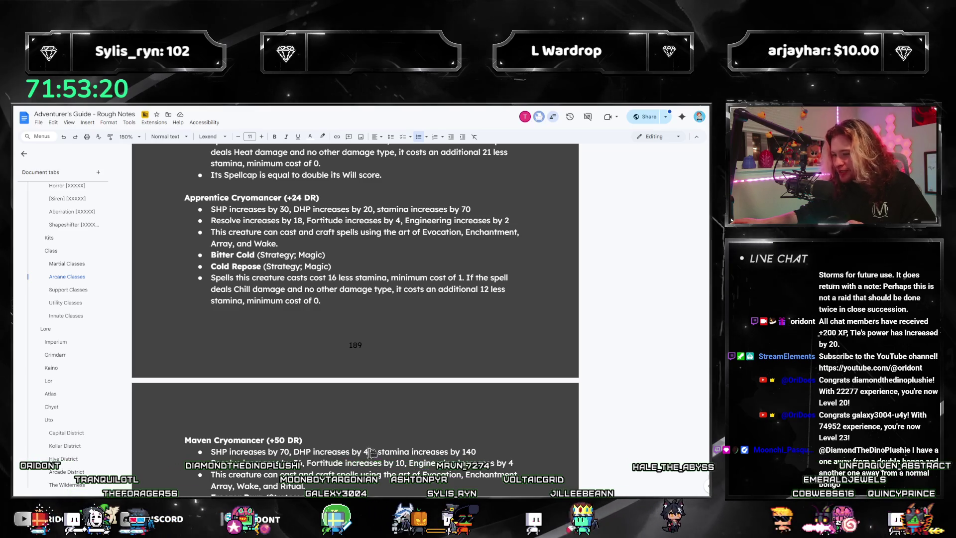
scroll(371, 451, up, 15)
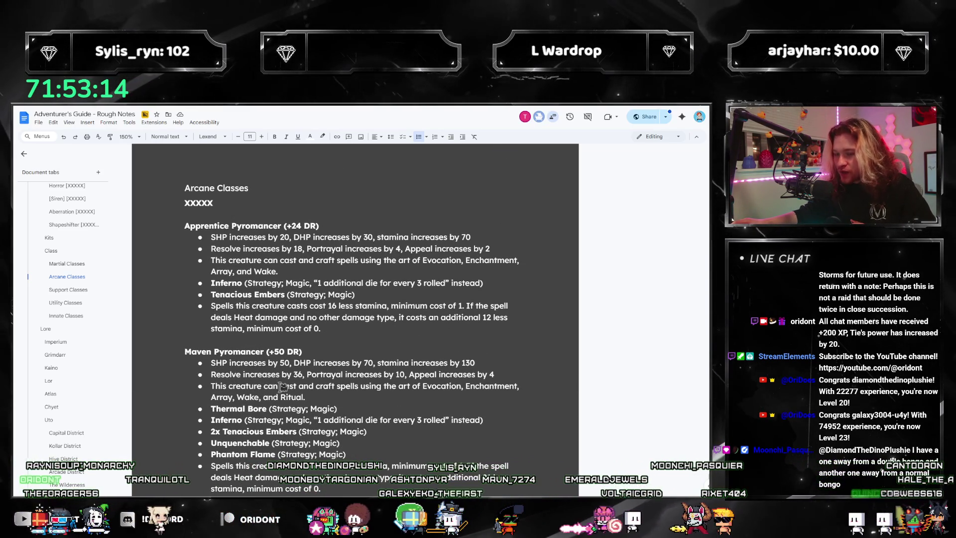
scroll(371, 381, down, 20)
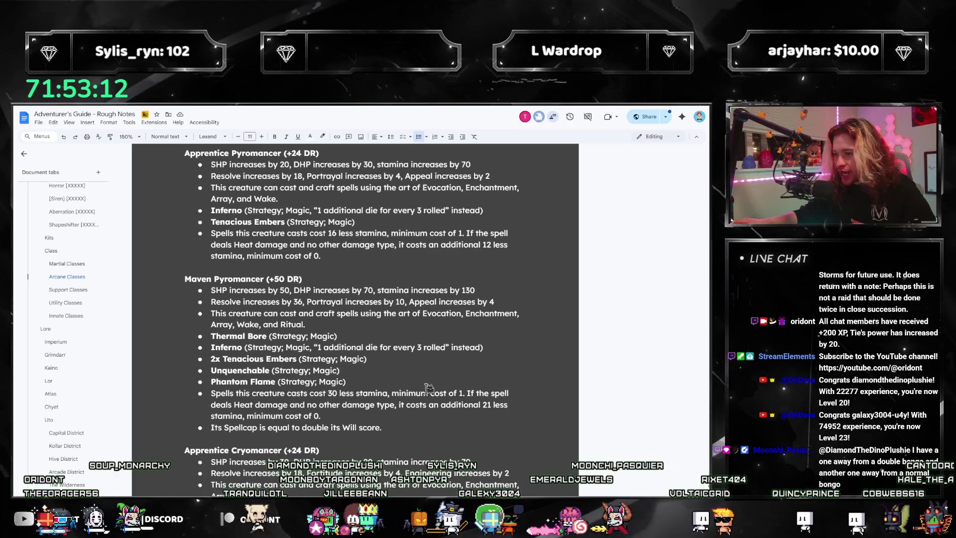
scroll(332, 386, down, 6)
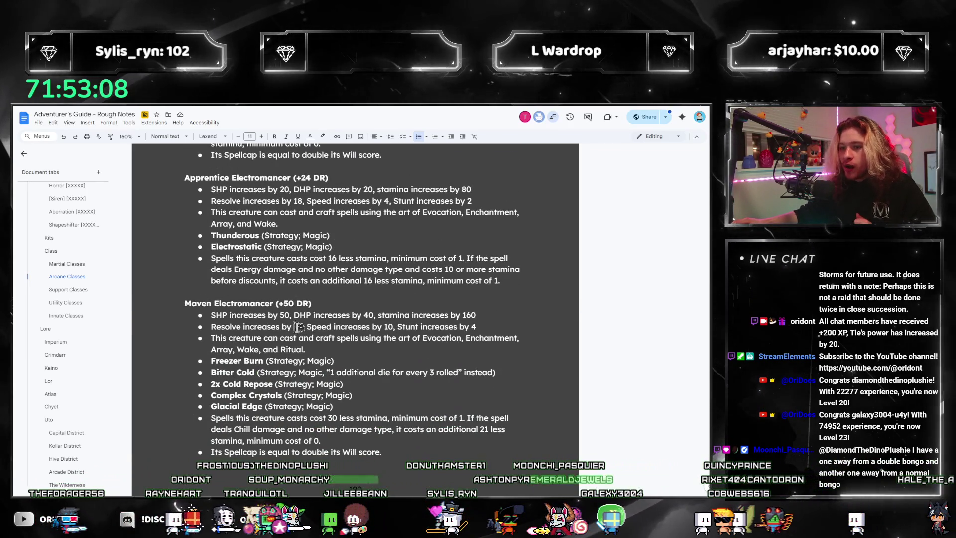
- Check the Maven Electromancer Resolve line, select the 21 cost, and switch to Calculator
drag(293, 326, 434, 330)
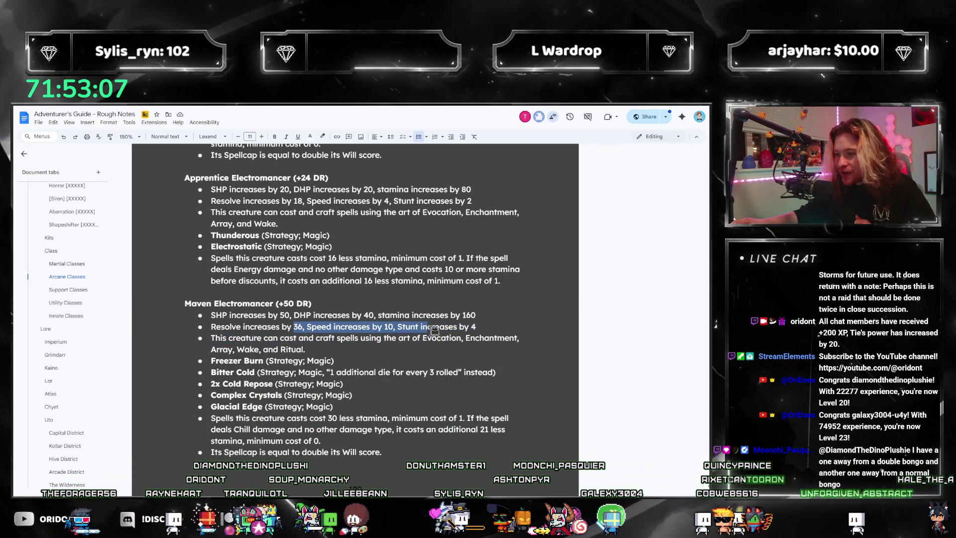
click(487, 323)
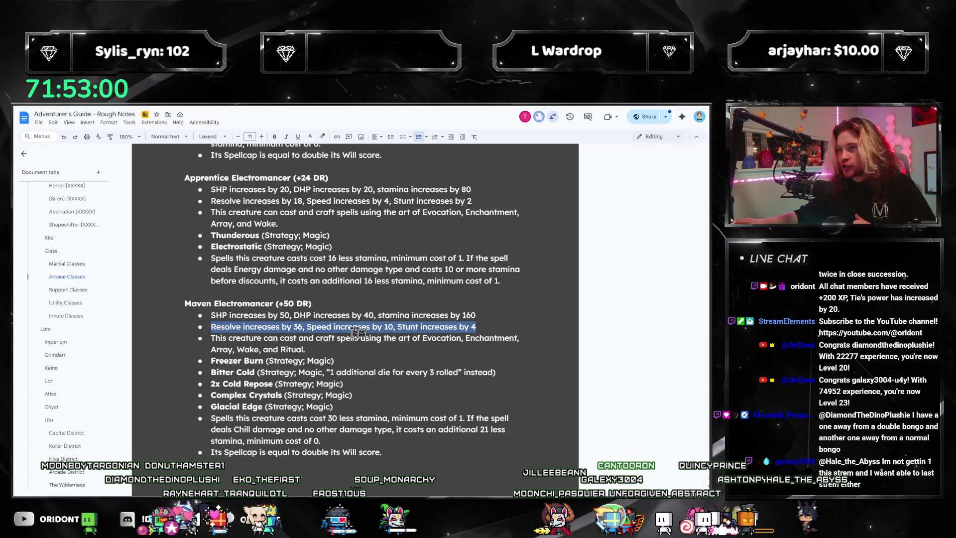
click(477, 326)
mouse_move(477, 327)
mouse_down()
mouse_move(199, 316)
mouse_move(187, 324)
mouse_up()
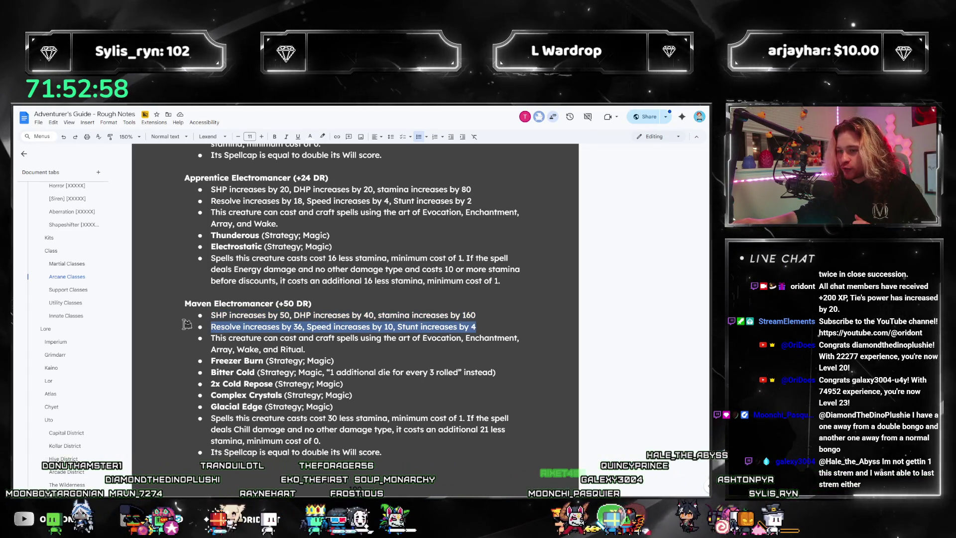
click(355, 363)
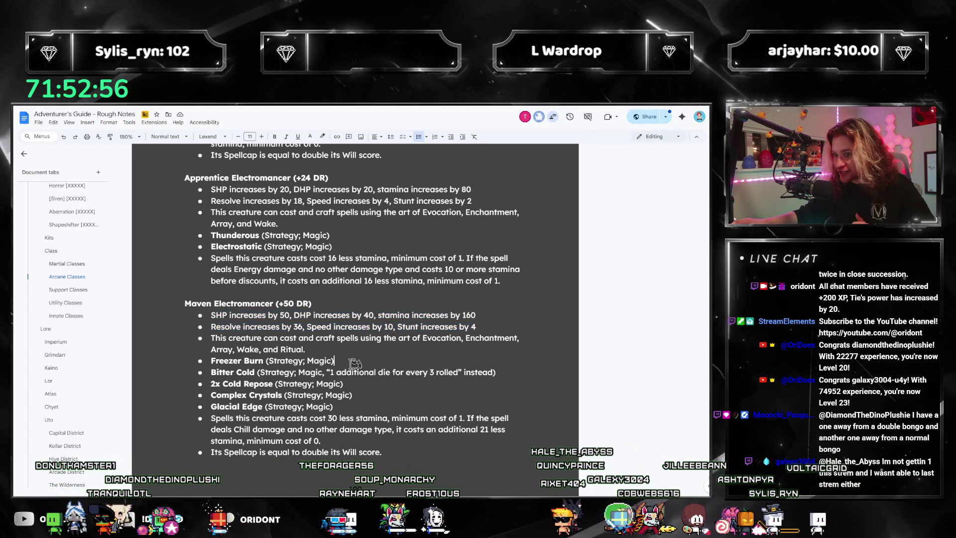
scroll(354, 361, down, 2)
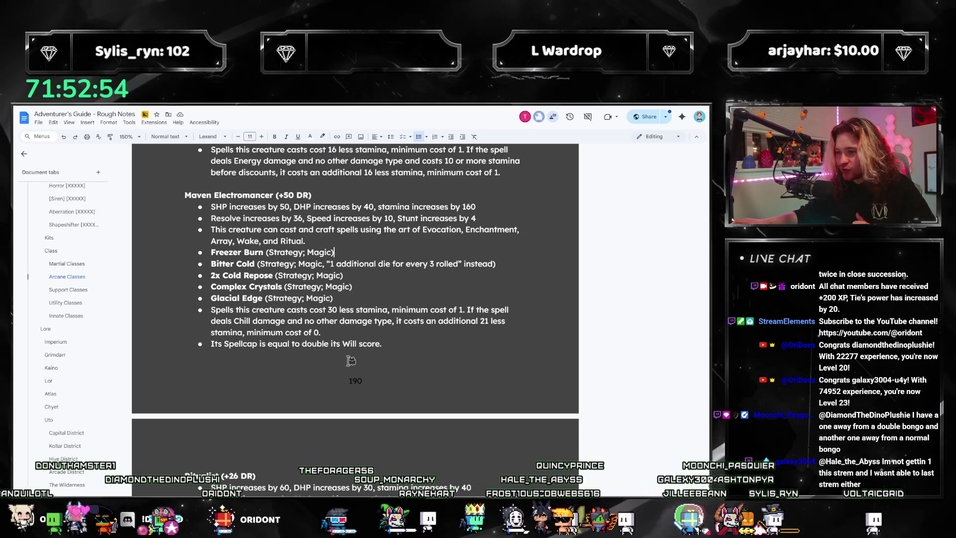
scroll(351, 361, up, 2)
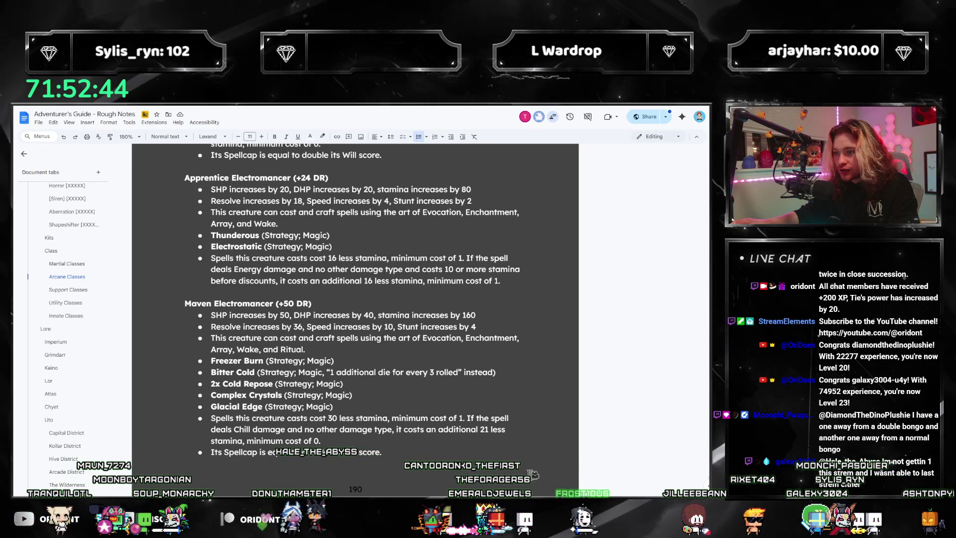
double_click(483, 429)
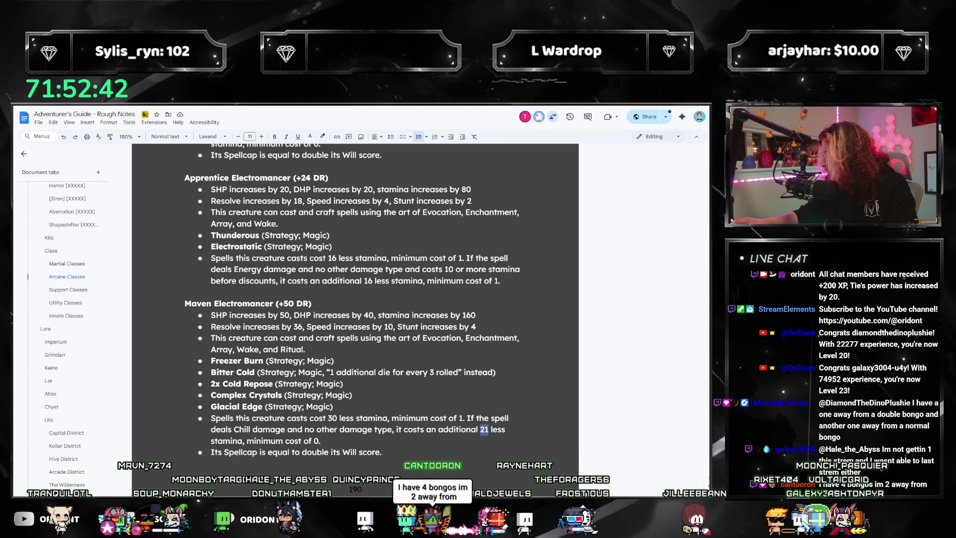
key(alt+Tab)
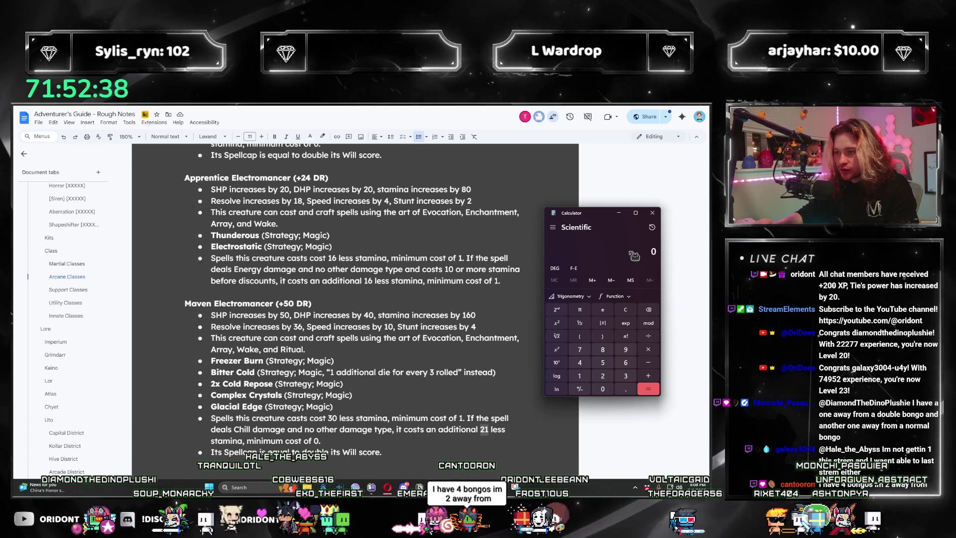
- Compute 4 × 6 = 24 in Calculator and return to the document
text(4*)
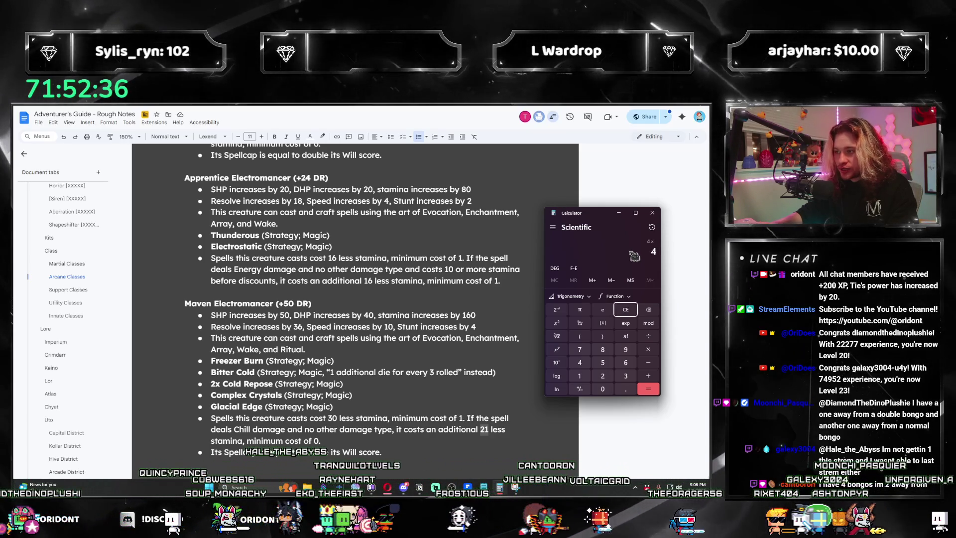
text(6)
key(Return)
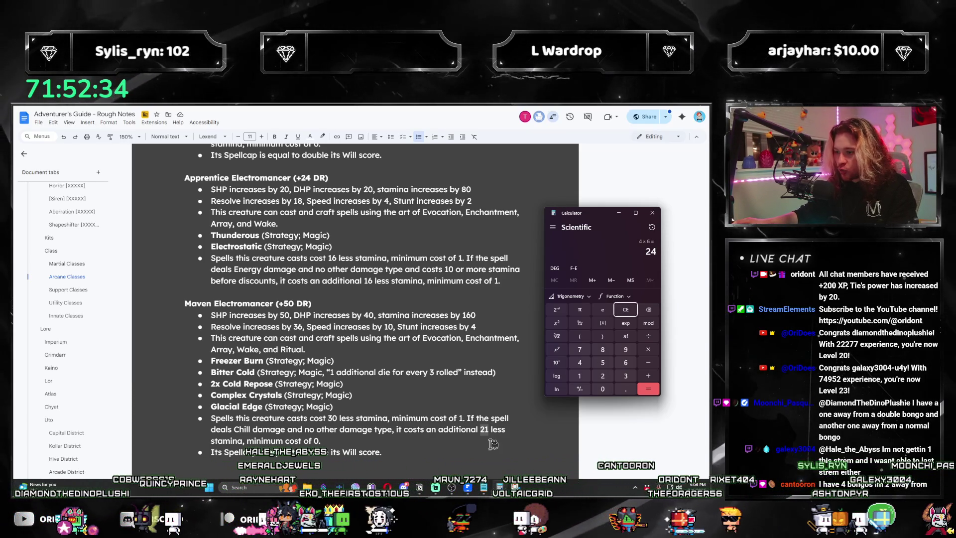
key(alt+Tab)
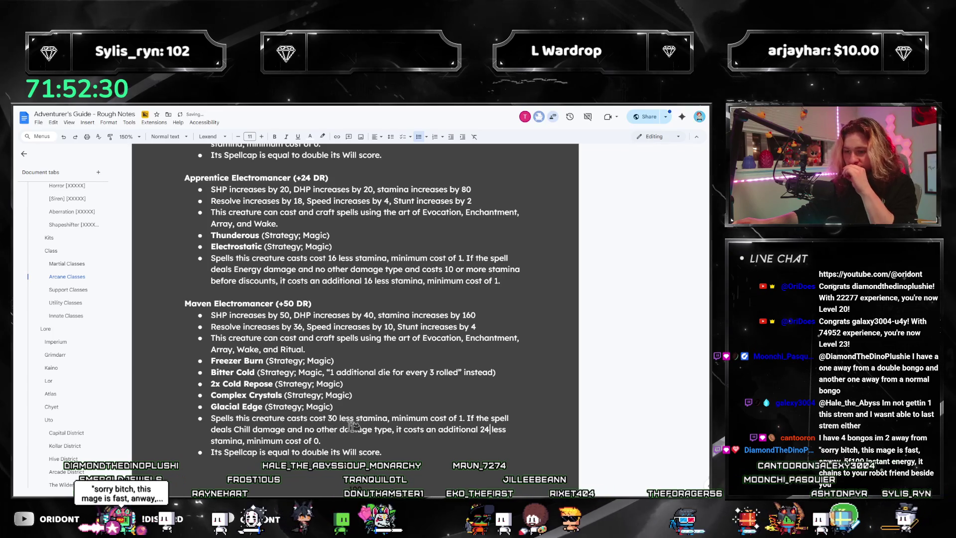
- Change the Maven cost bullet's minimum cost to 1 and Chill to Energy
double_click(317, 441)
text(1)
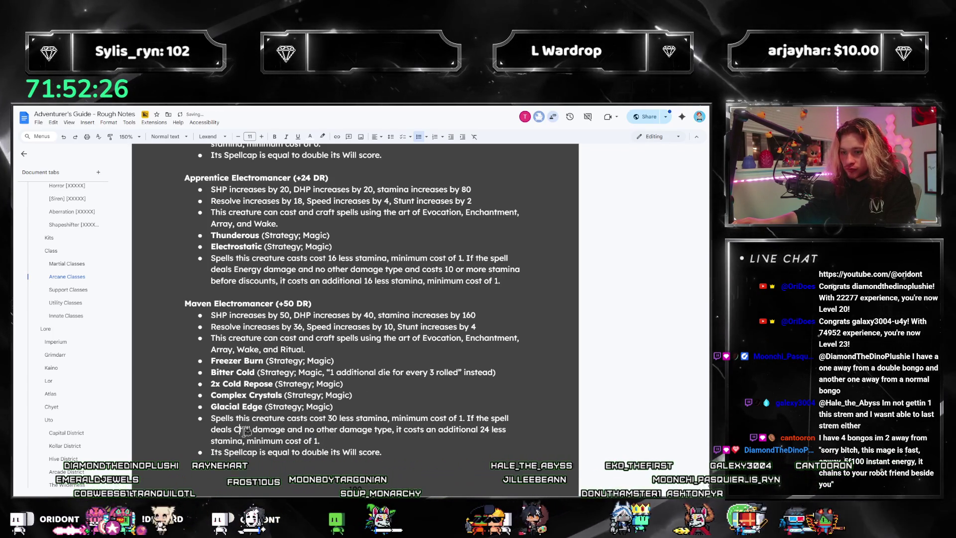
double_click(243, 429)
text(Energy)
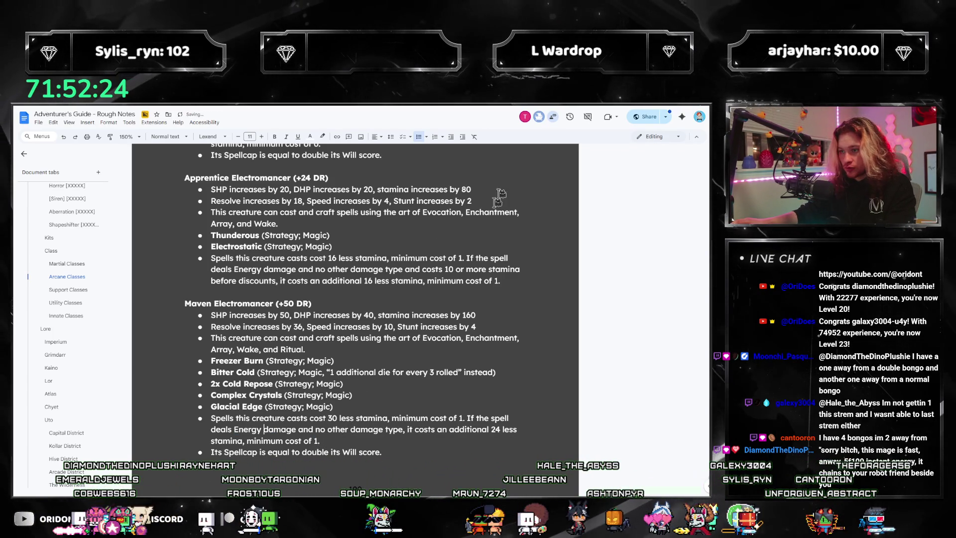
- Replace the Maven cost ending with the Apprentice 10-or-more stamina condition
drag(404, 269, 453, 282)
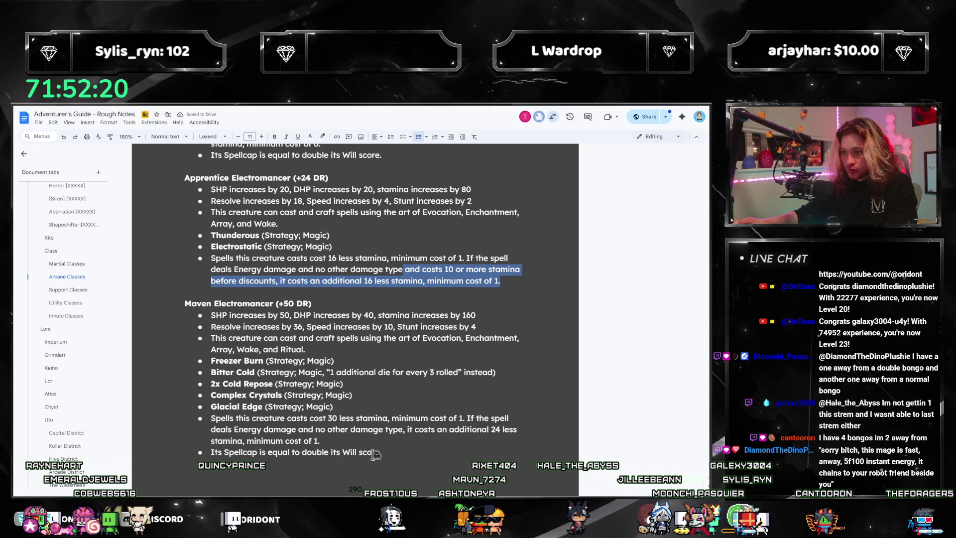
drag(403, 429, 335, 438)
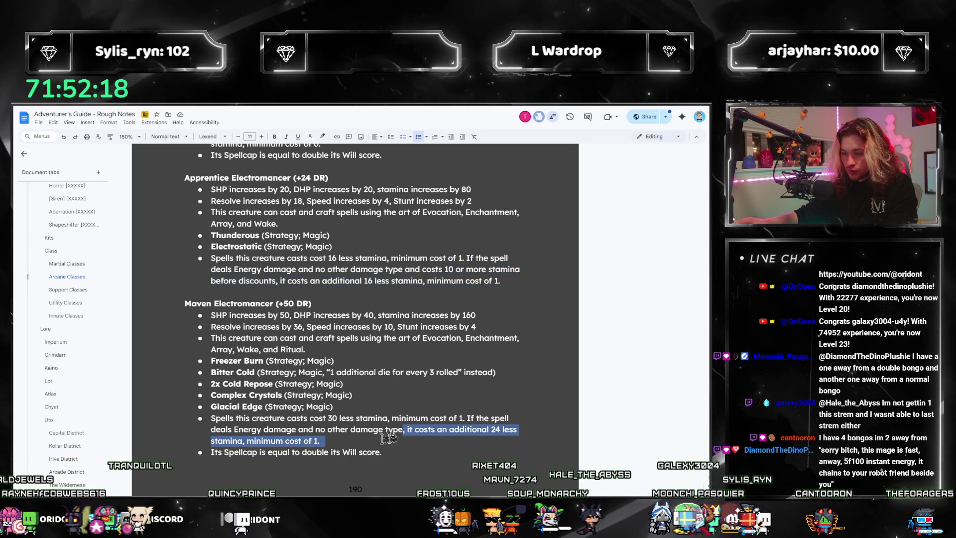
text(and costs 10 or more stamina before discounts, it costs an additional 16 less stamina, minimum cost of 1.)
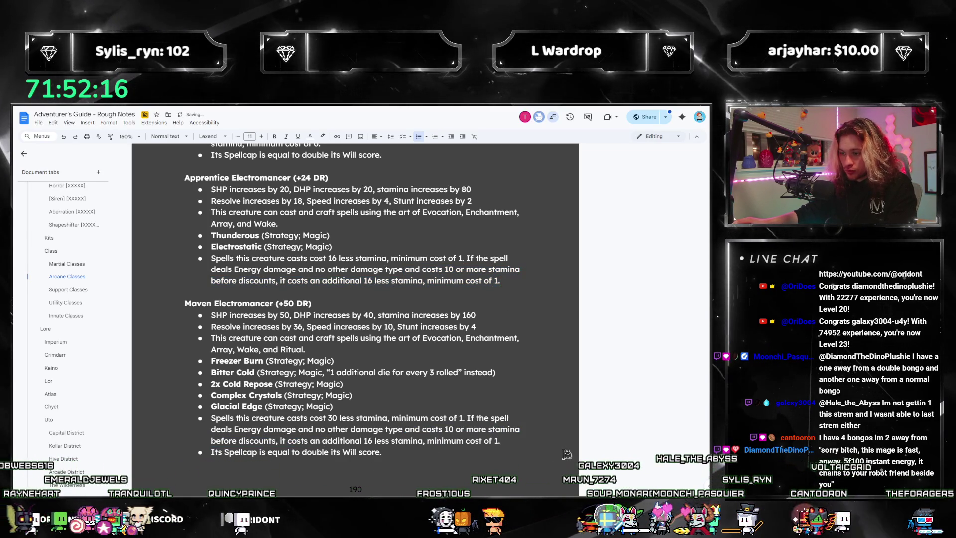
text(.)
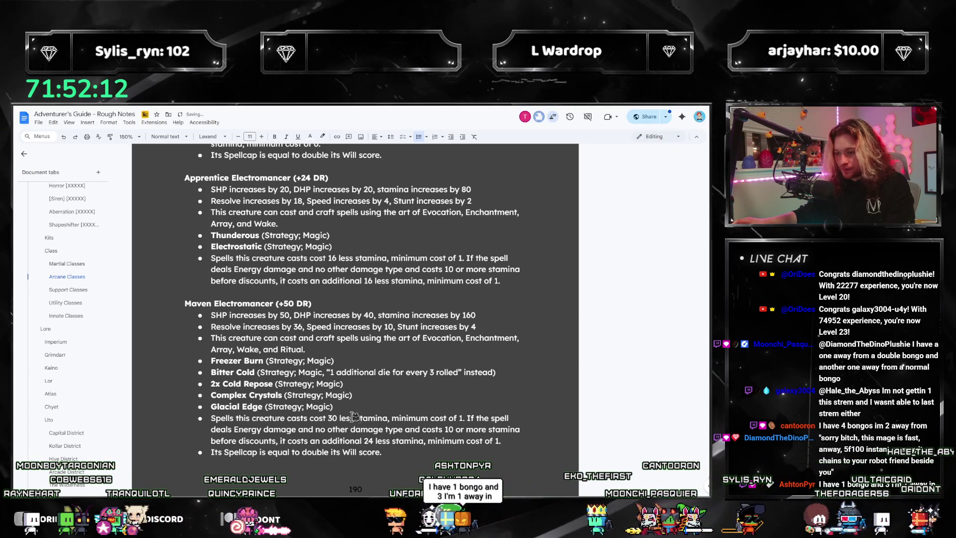
scroll(367, 417, up, 3)
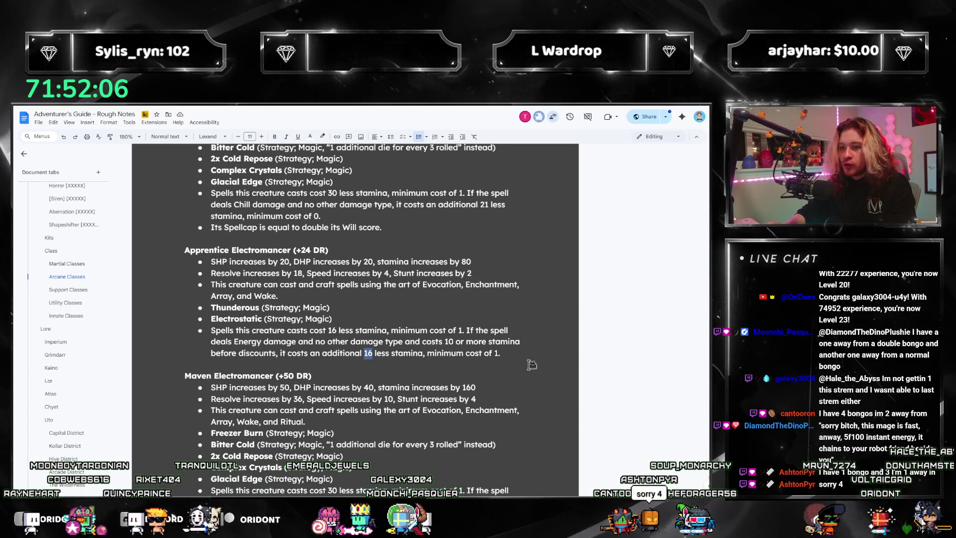
- Change the Apprentice Electromancer's Energy discount from 16 to 12 less stamina
key(ctrl+shift+Left)
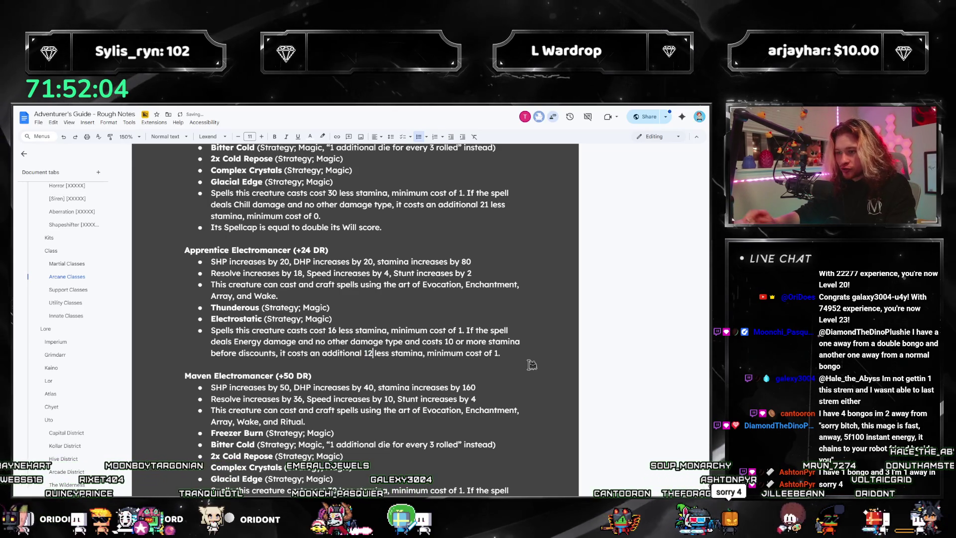
scroll(501, 354, up, 10)
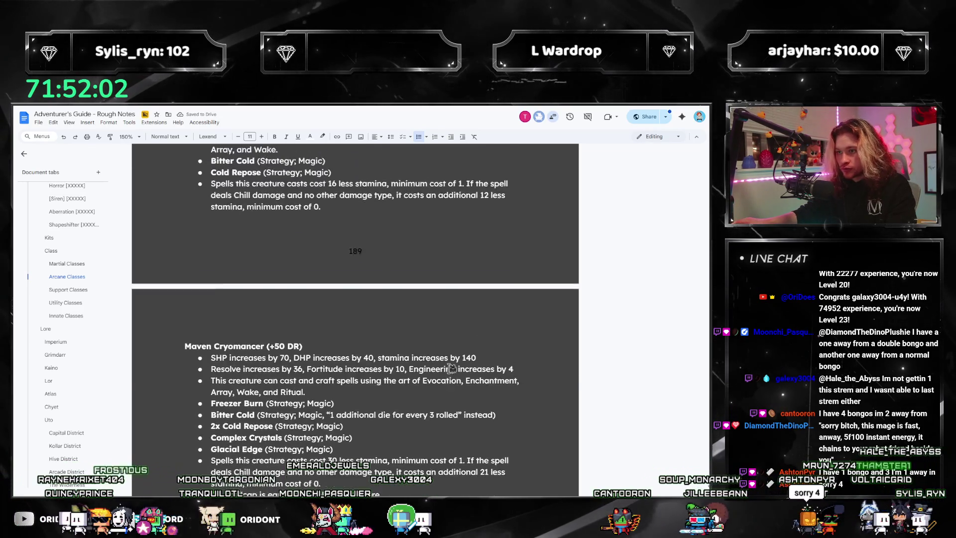
scroll(454, 359, down, 10)
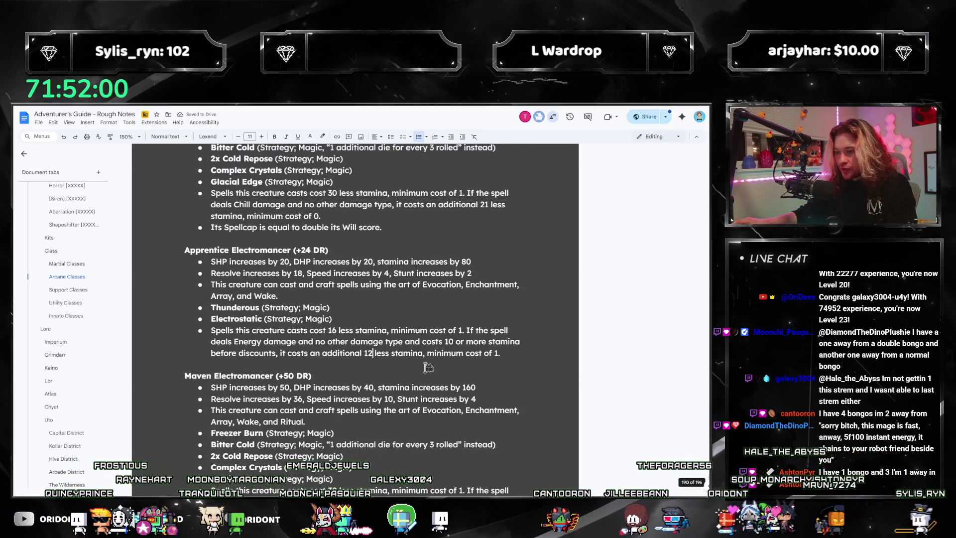
scroll(378, 363, up, 3)
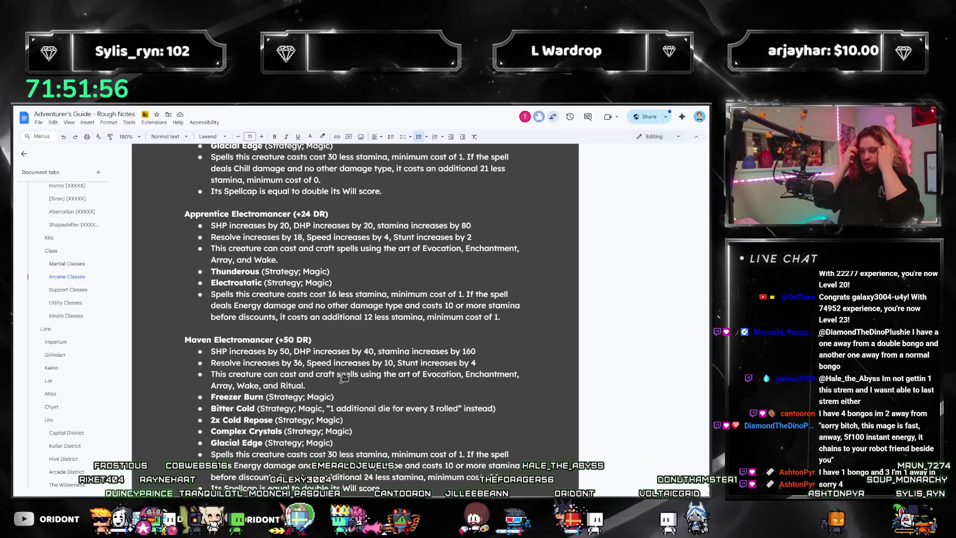
scroll(374, 334, down, 2)
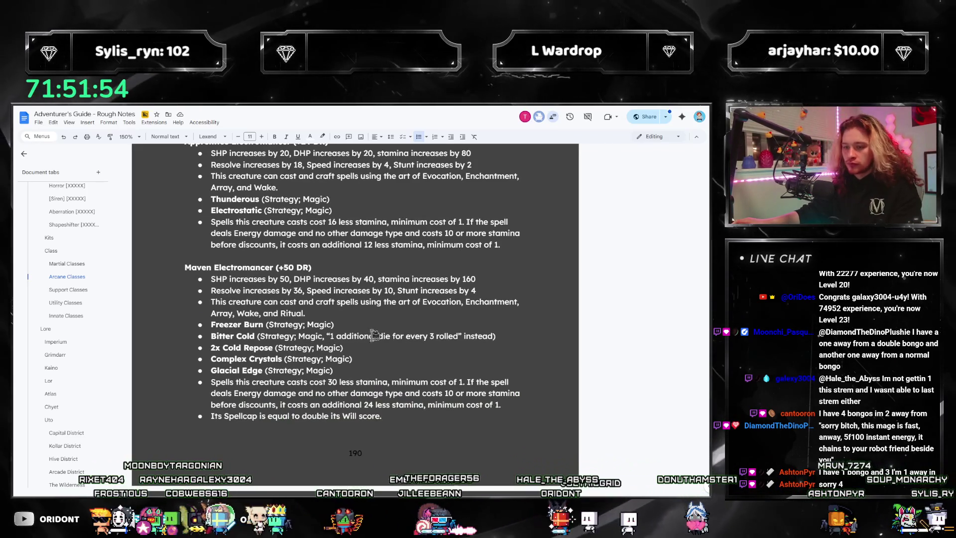
- Open the Study of Zephyr tab to view its talent descriptions
scroll(75, 293, up, 10)
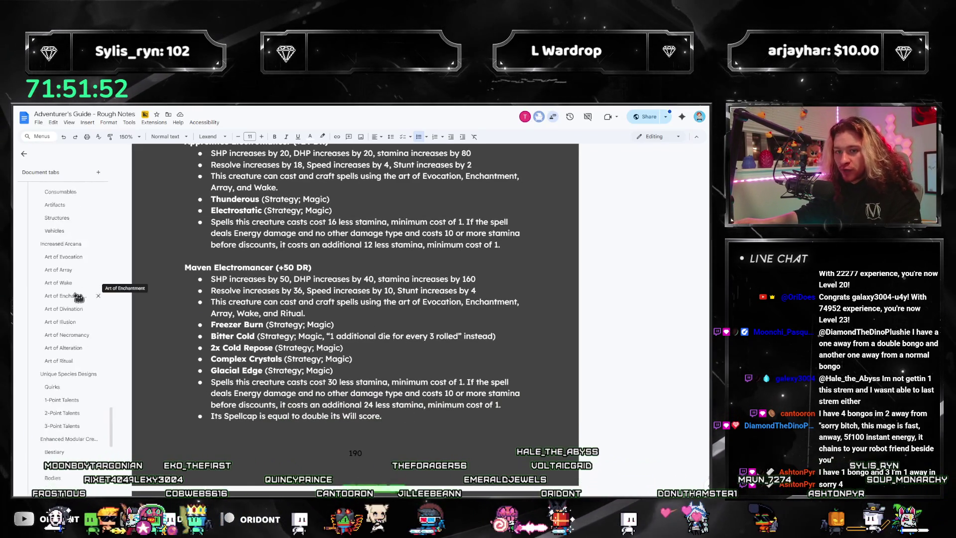
scroll(75, 298, up, 10)
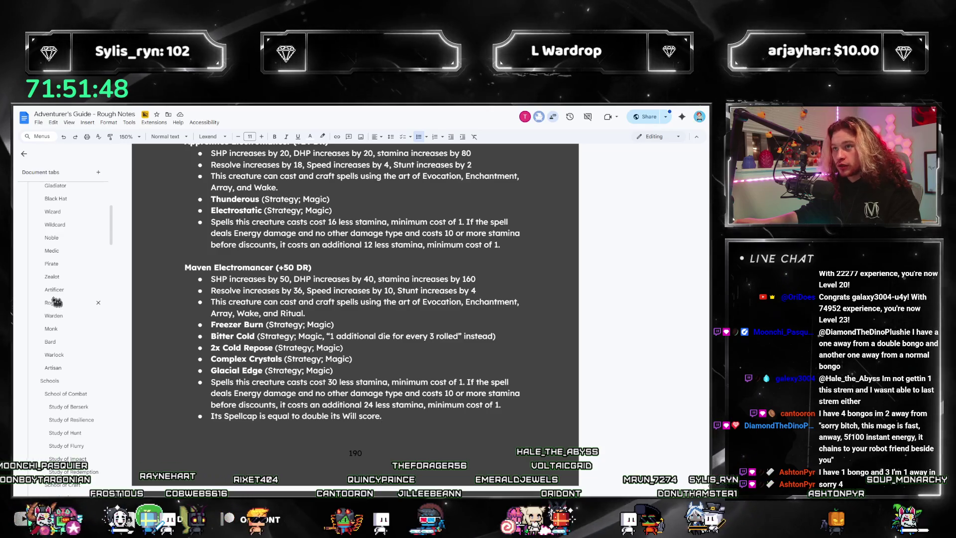
scroll(57, 319, up, 5)
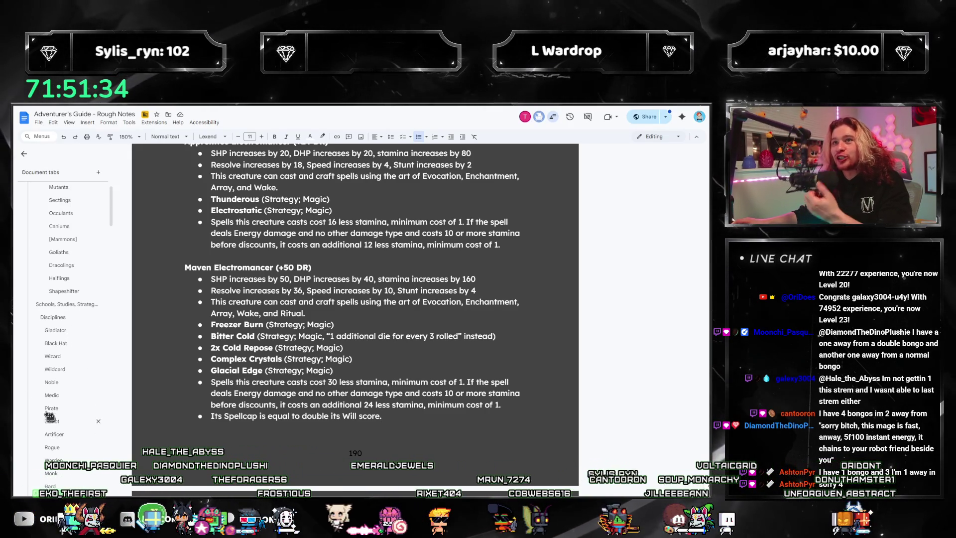
scroll(98, 215, down, 10)
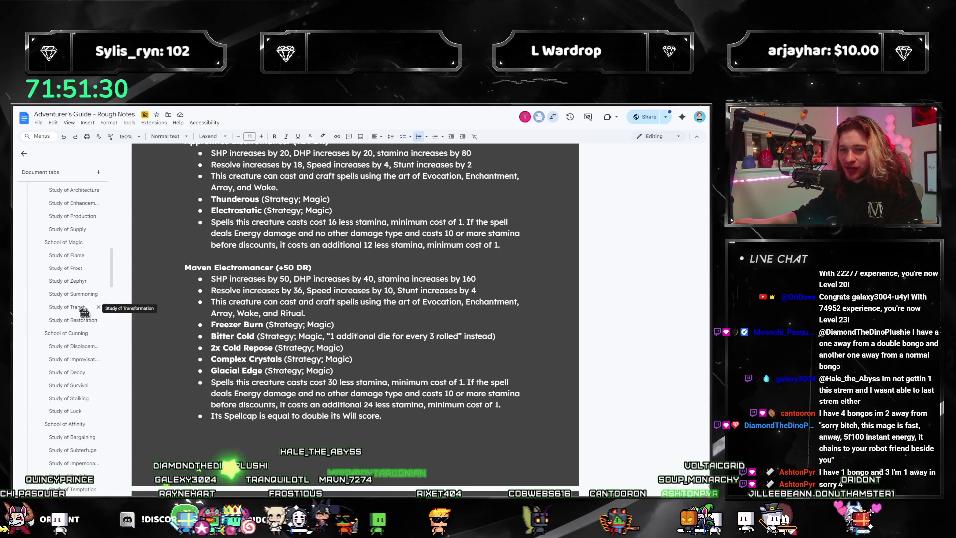
click(69, 281)
scroll(225, 345, down, 3)
scroll(403, 372, up, 2)
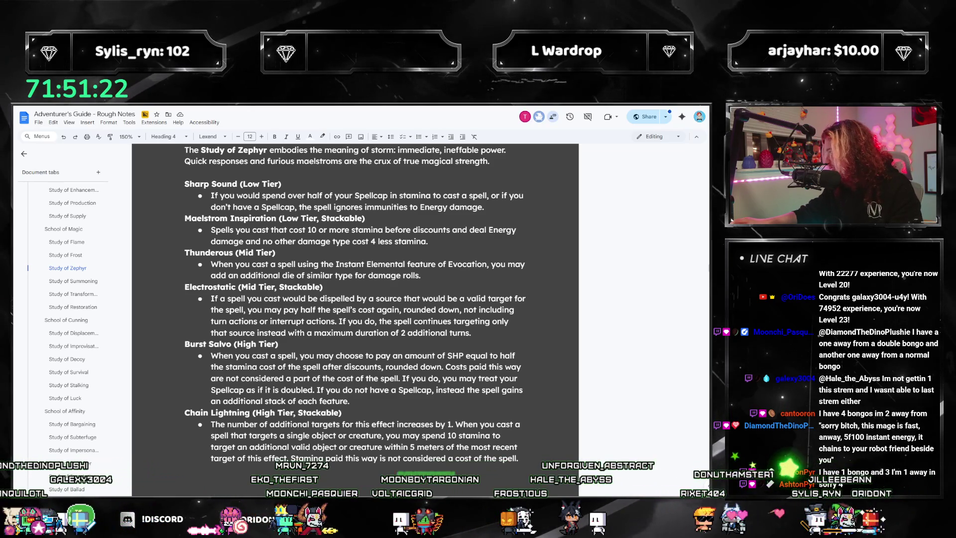
- Snip the Study of Zephyr talents, then move to the School Specialist Talents tab
key(super+shift+s)
drag(241, 209, 536, 454)
scroll(53, 322, down, 4)
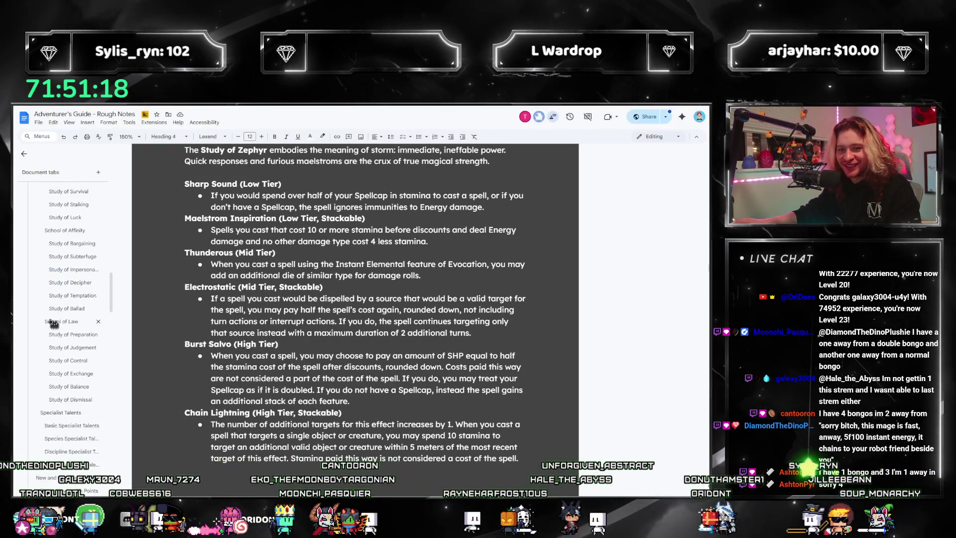
scroll(53, 323, down, 15)
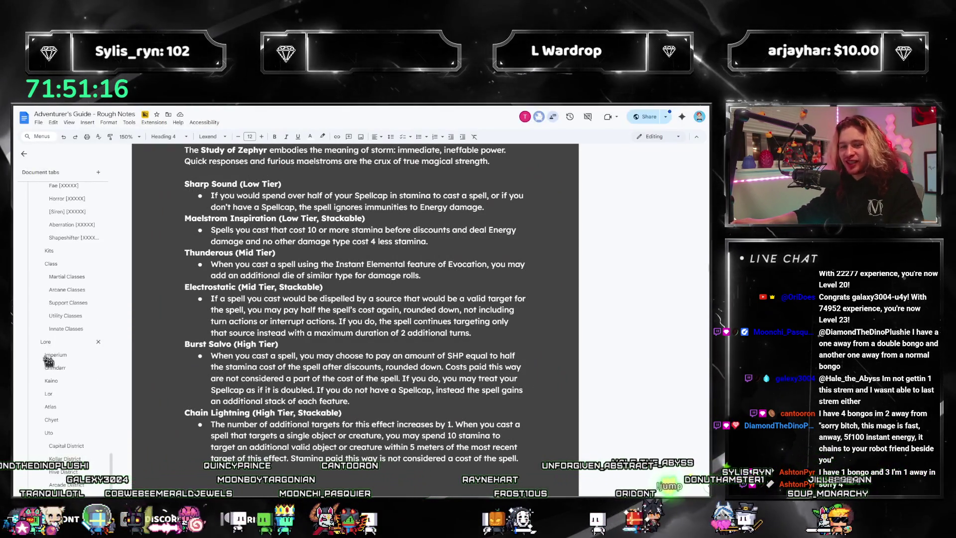
scroll(52, 323, up, 10)
click(63, 281)
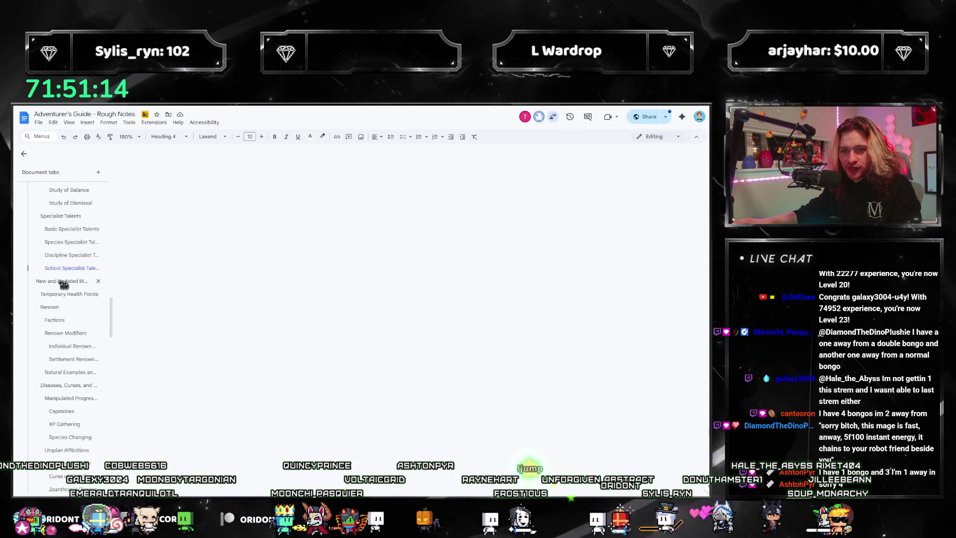
- Overwrite Freezer Burn, Bitter Cold and following talents with Sharp Sound, Thunderous, 2x Electrostatic, Burst Salvo, Chain Lightning
scroll(296, 323, down, 12)
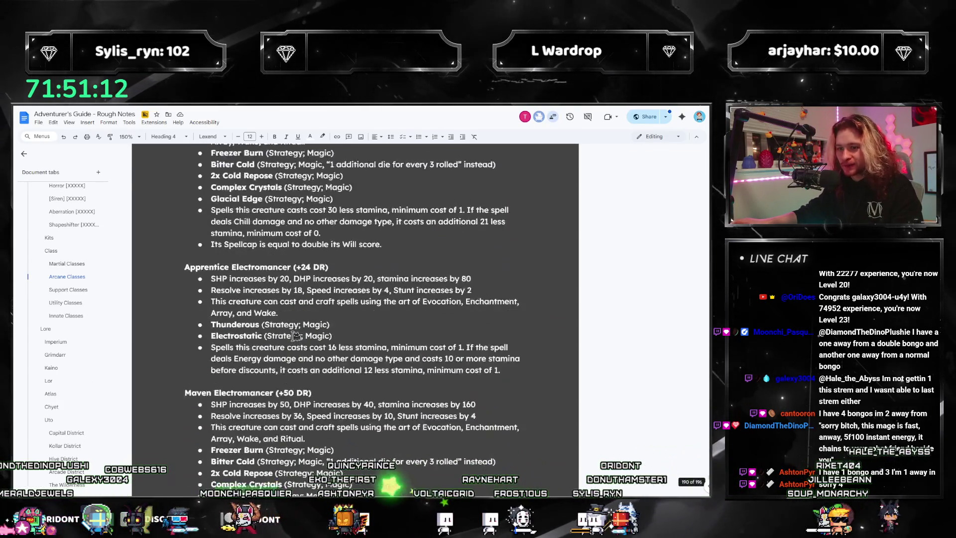
scroll(295, 336, down, 4)
scroll(295, 331, up, 3)
scroll(304, 324, down, 2)
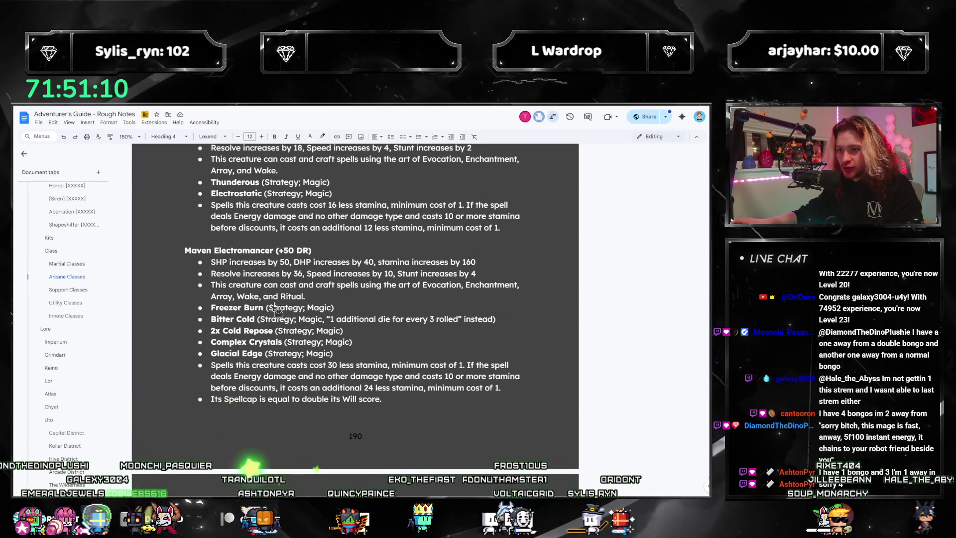
key(ctrl+shift+Left)
key(ctrl+shift+Left)
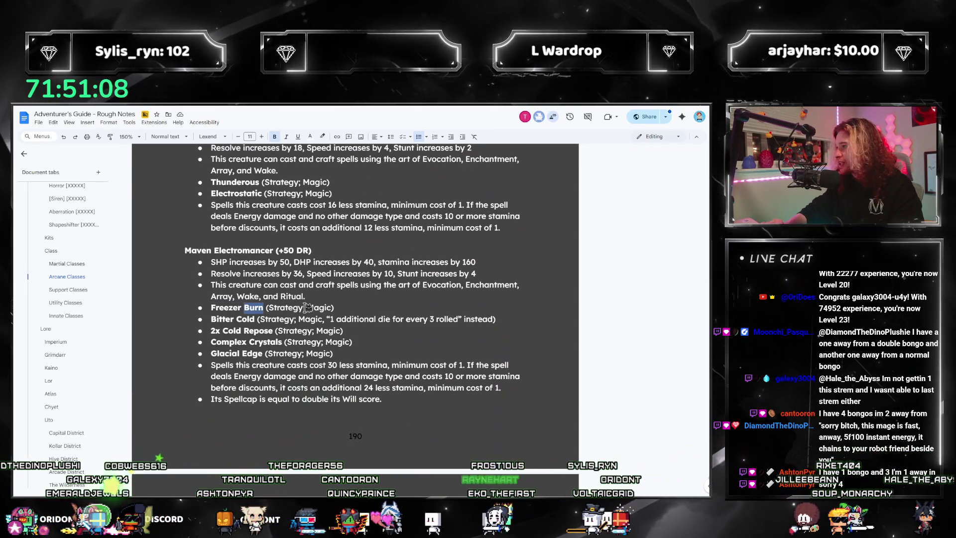
text(Sharp Sound)
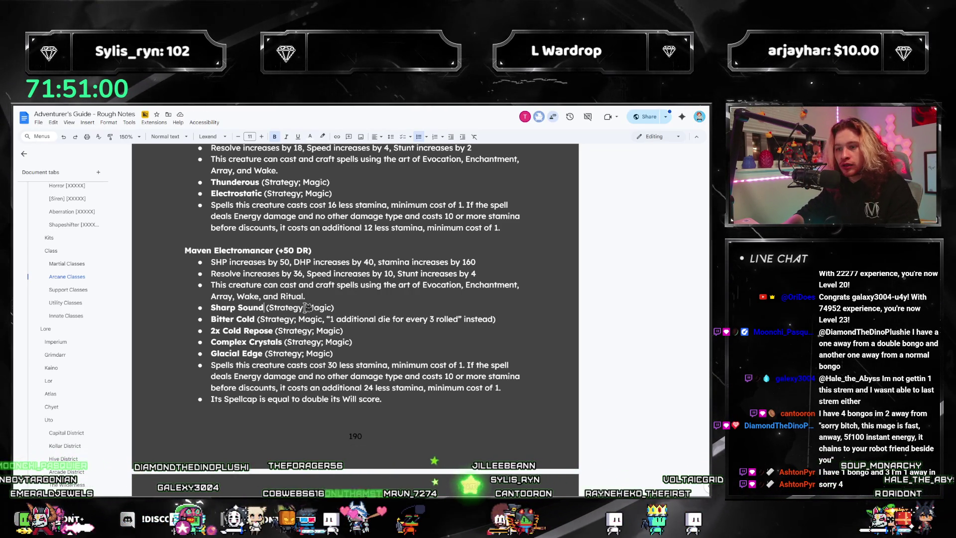
key(Down)
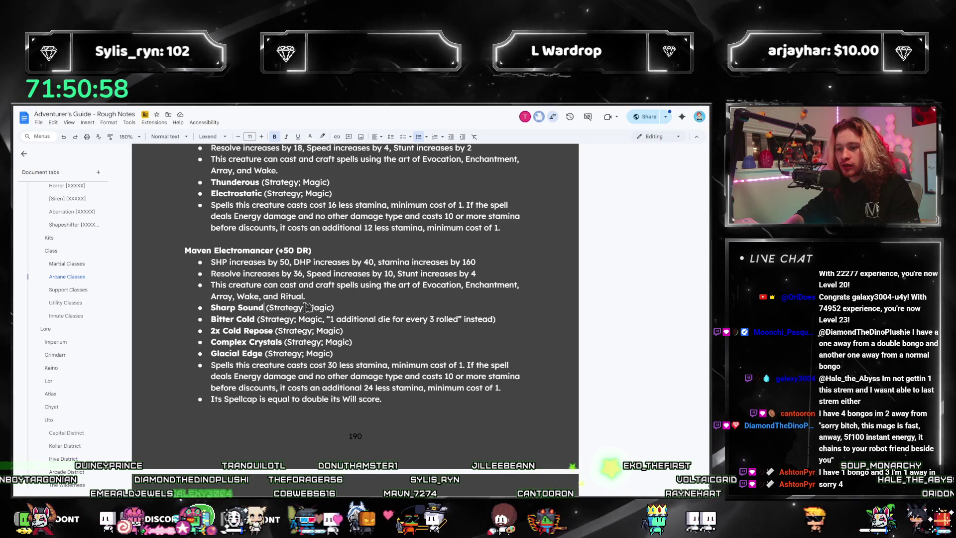
key(shift+Home)
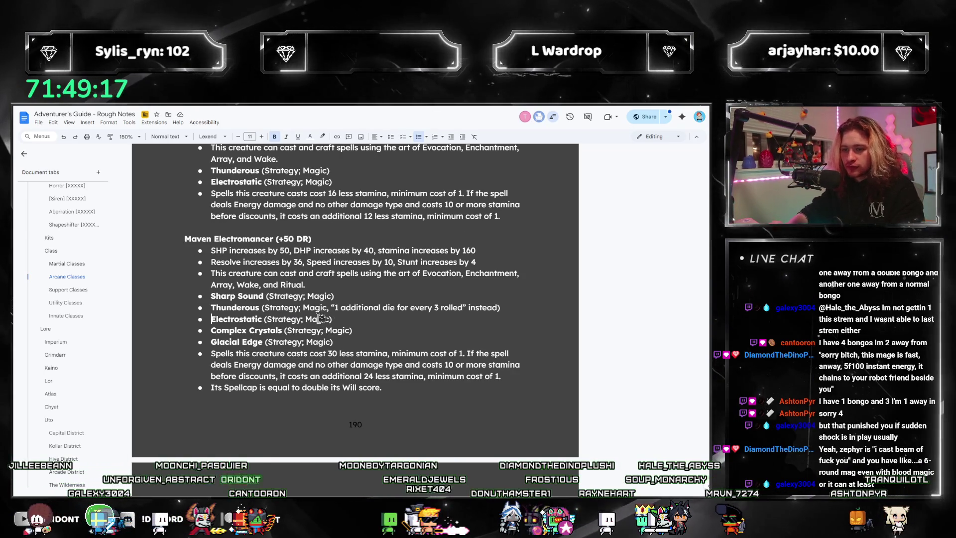
text(2x)
click(283, 330)
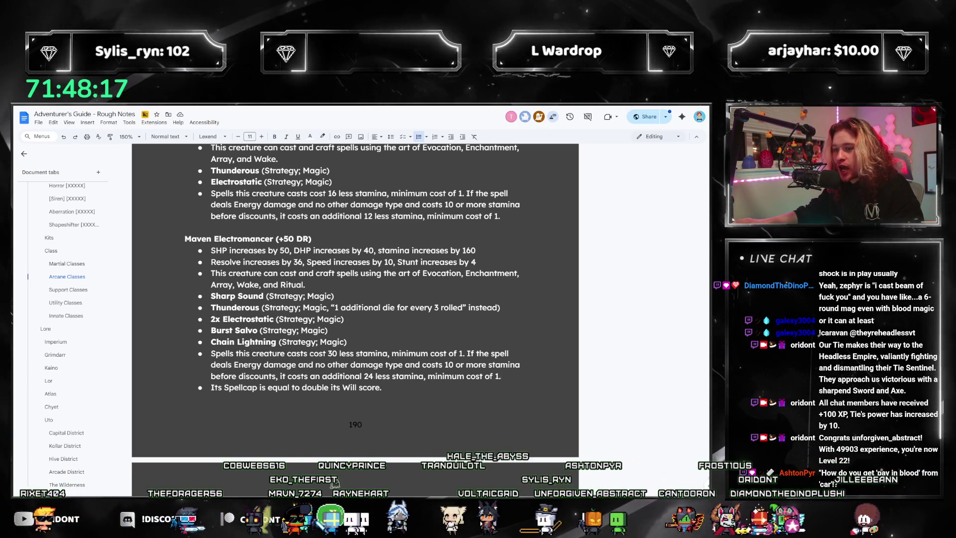
scroll(331, 438, down, 2)
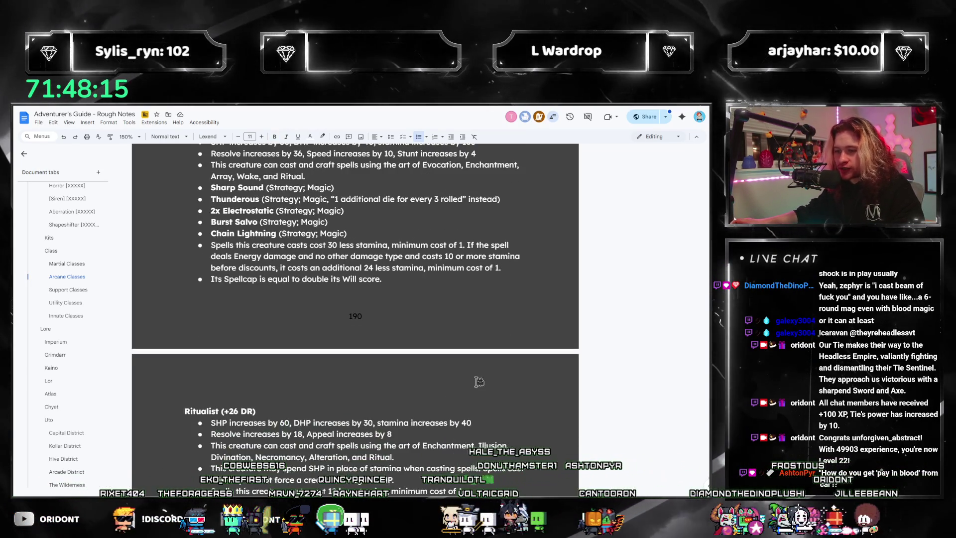
scroll(373, 403, up, 4)
scroll(413, 370, down, 3)
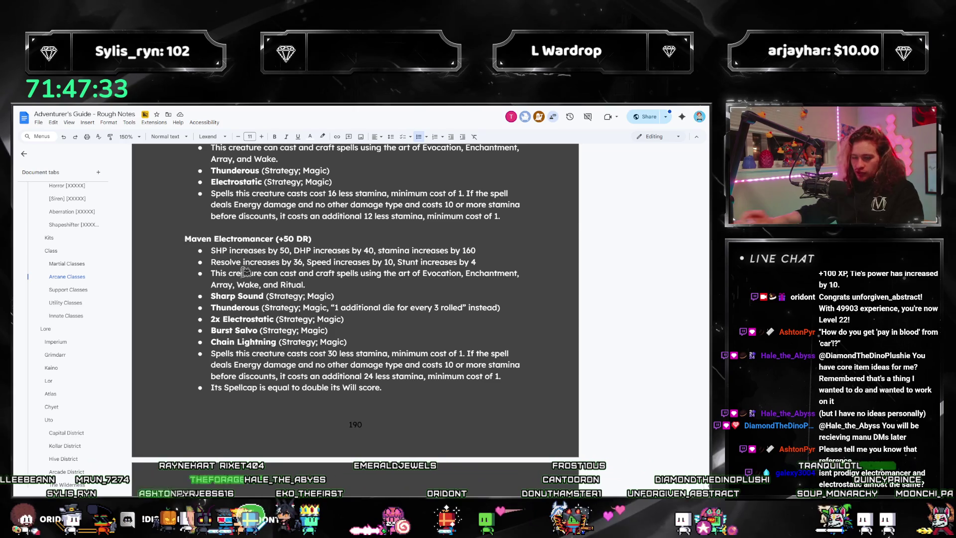
- Search for 'prodigy el' and select the Prodigy Electromancer rule paragraph
key(ctrl+f)
text(prodigy)
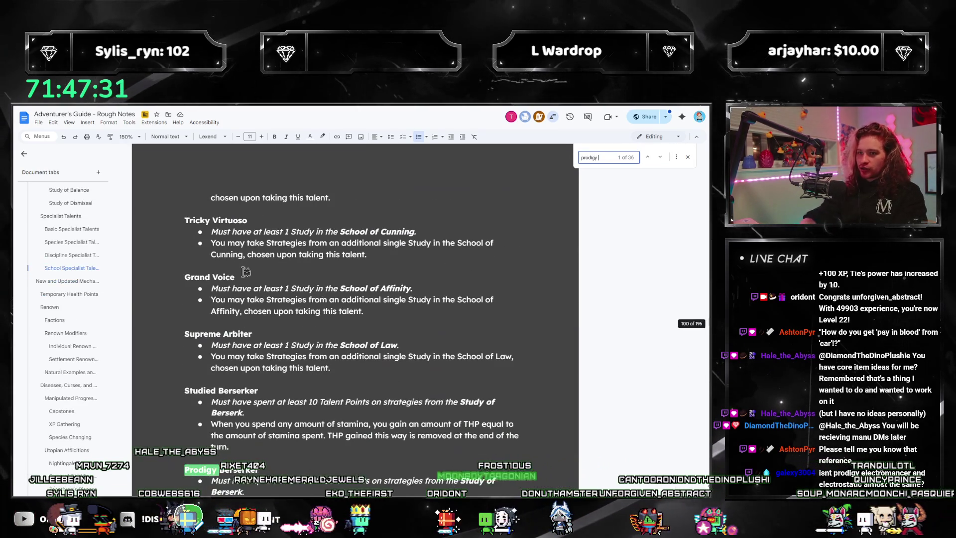
text( elec)
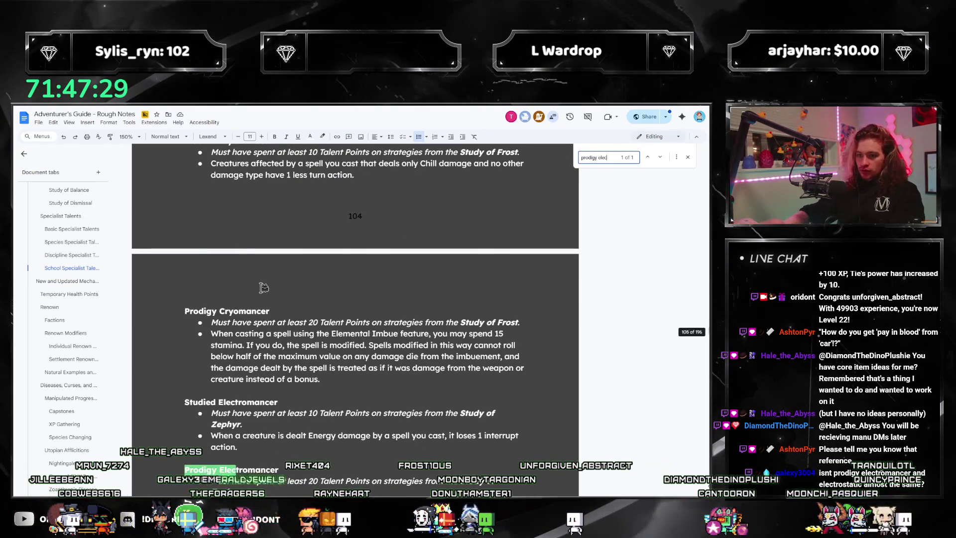
scroll(263, 299, down, 4)
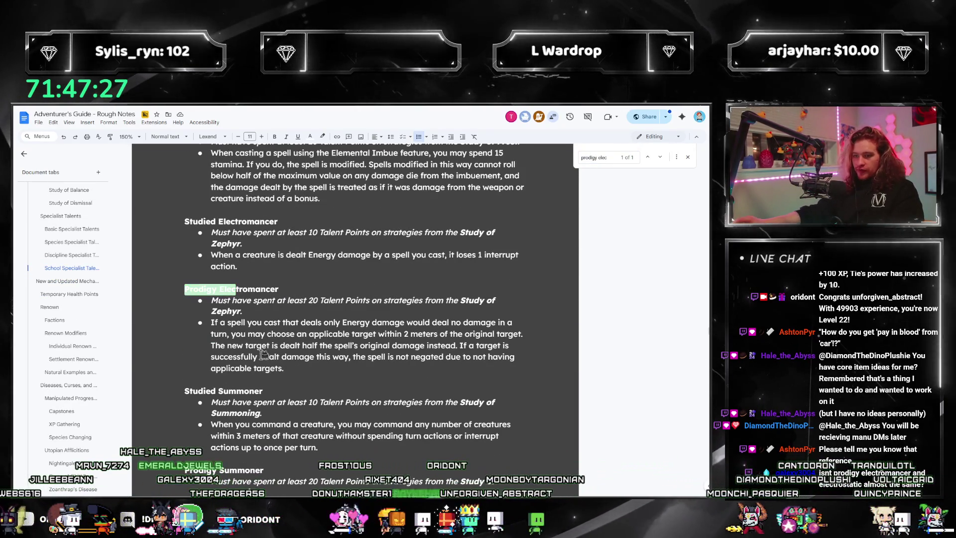
click(256, 333)
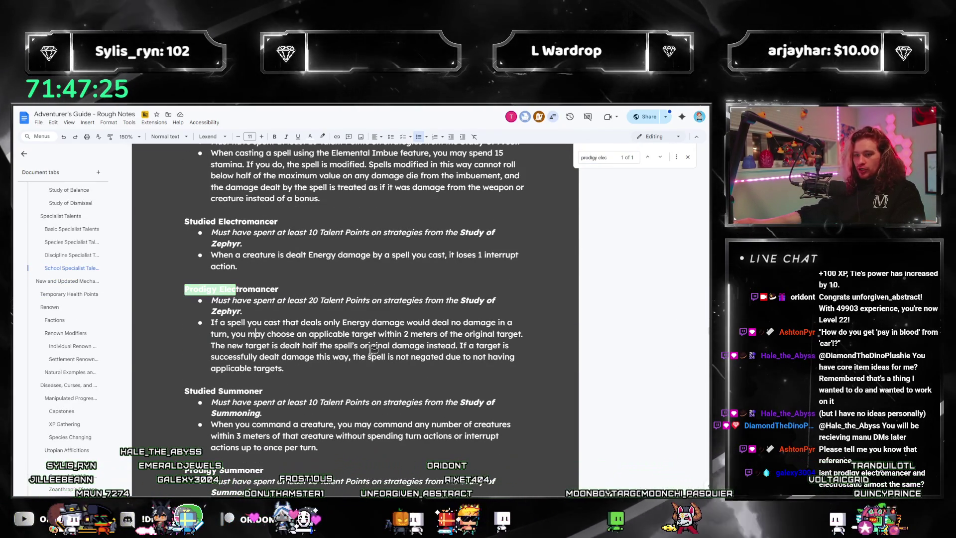
drag(373, 348, 273, 334)
click(229, 370)
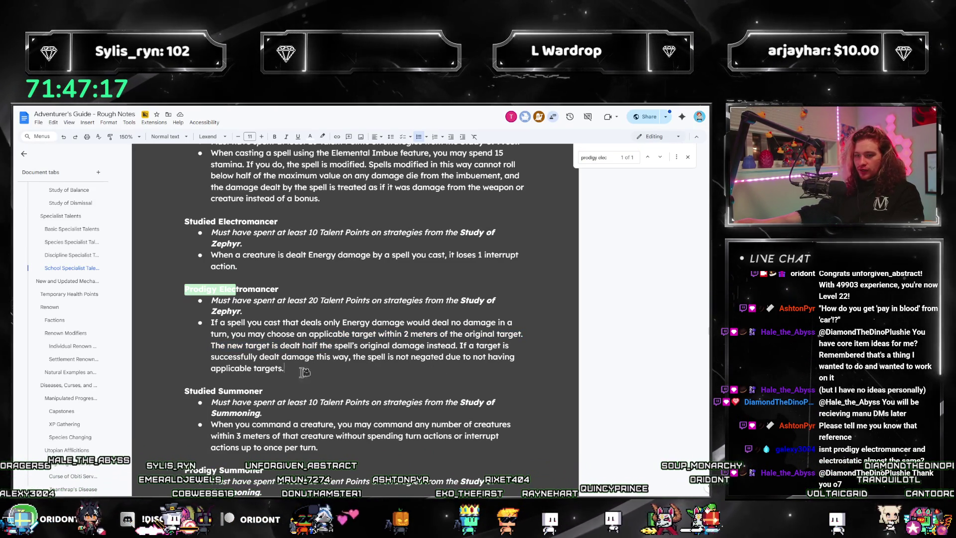
mouse_move(309, 369)
mouse_down()
mouse_move(214, 334)
mouse_move(211, 322)
mouse_up()
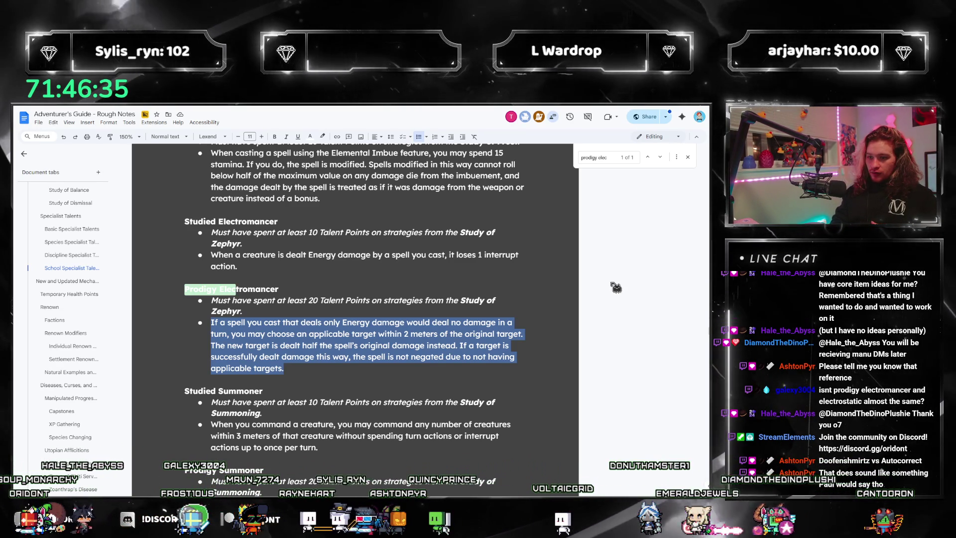
click(365, 345)
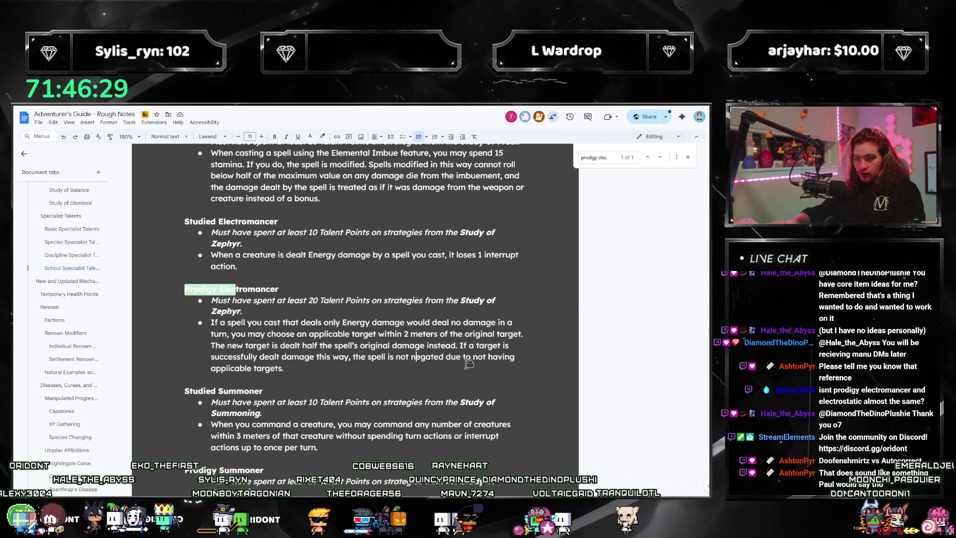
- Replace the applicable-targets clause with 'instead.' so the rule ends 'not negated instead.'
key(shift+End)
key(shift+Down)
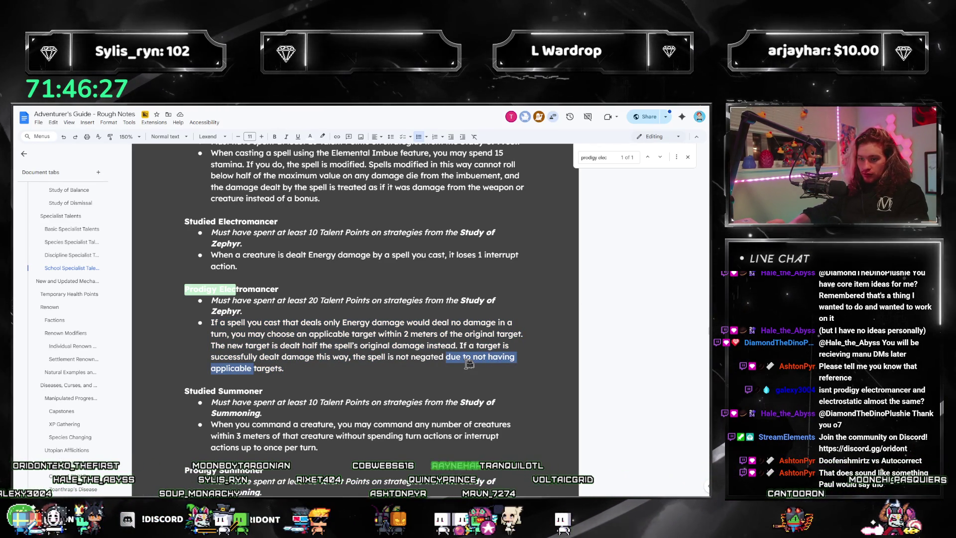
text(instead.)
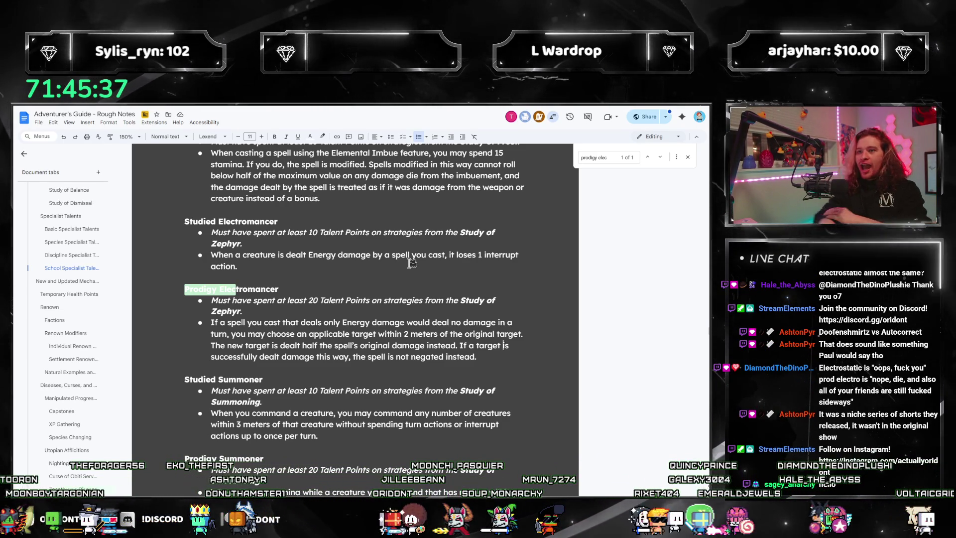
- Close the find bar and select the Studied Electromancer Energy-damage bullet
click(686, 158)
click(343, 345)
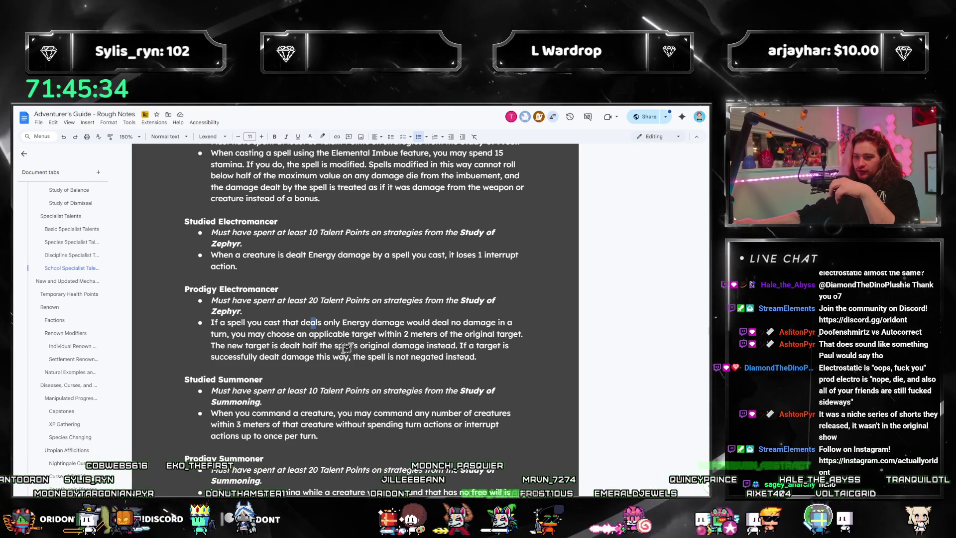
click(505, 353)
mouse_move(293, 267)
mouse_down()
mouse_move(205, 254)
mouse_move(215, 252)
mouse_up()
click(250, 267)
click(239, 267)
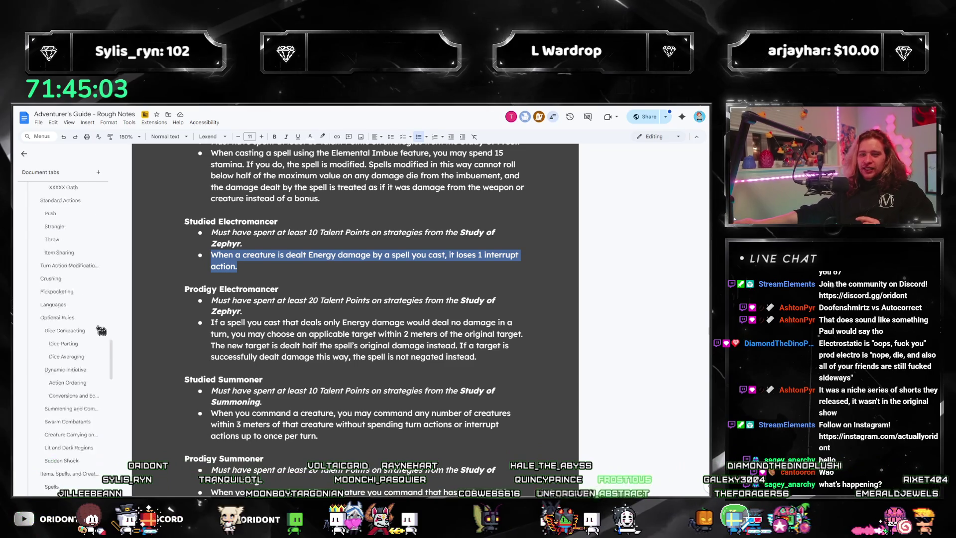
scroll(59, 362, up, 1)
scroll(58, 363, up, 15)
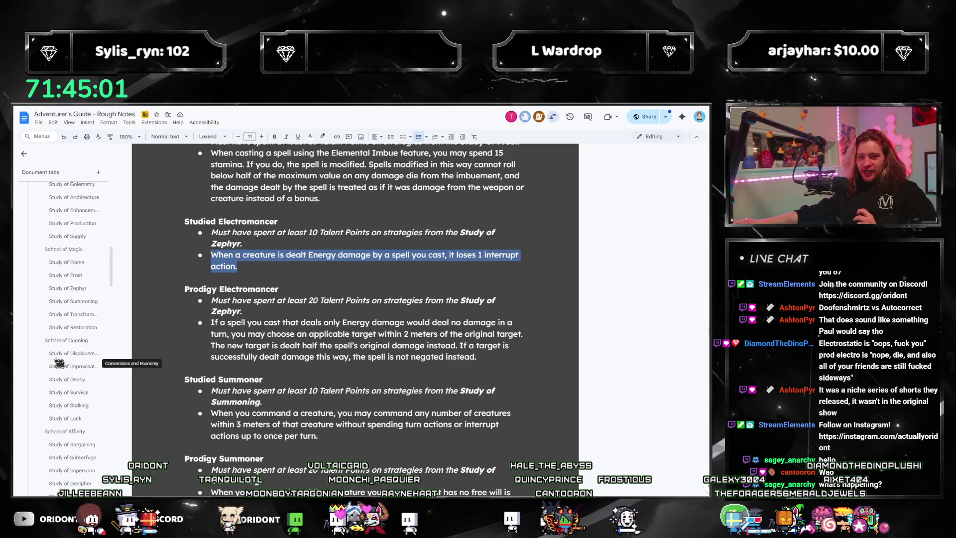
scroll(50, 394, down, 15)
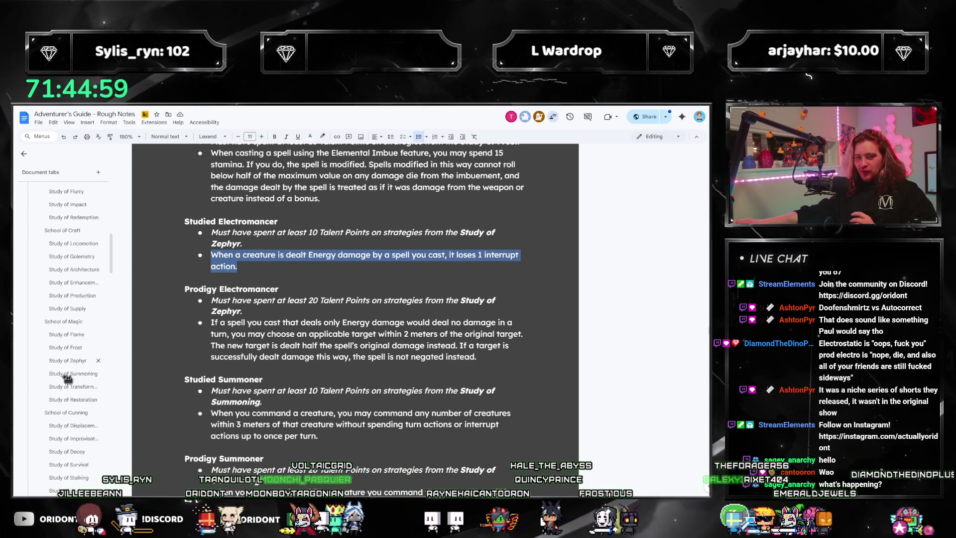
scroll(60, 388, down, 10)
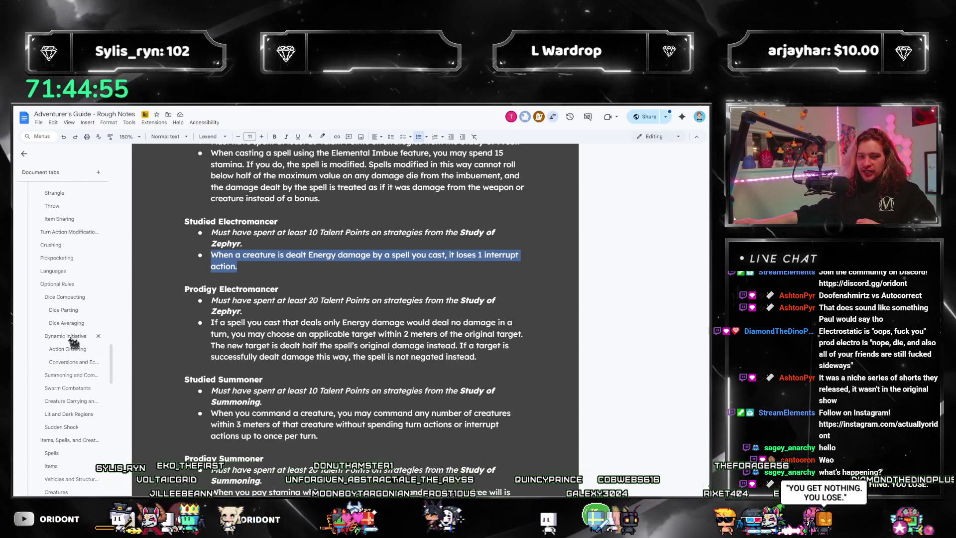
scroll(73, 309, up, 1)
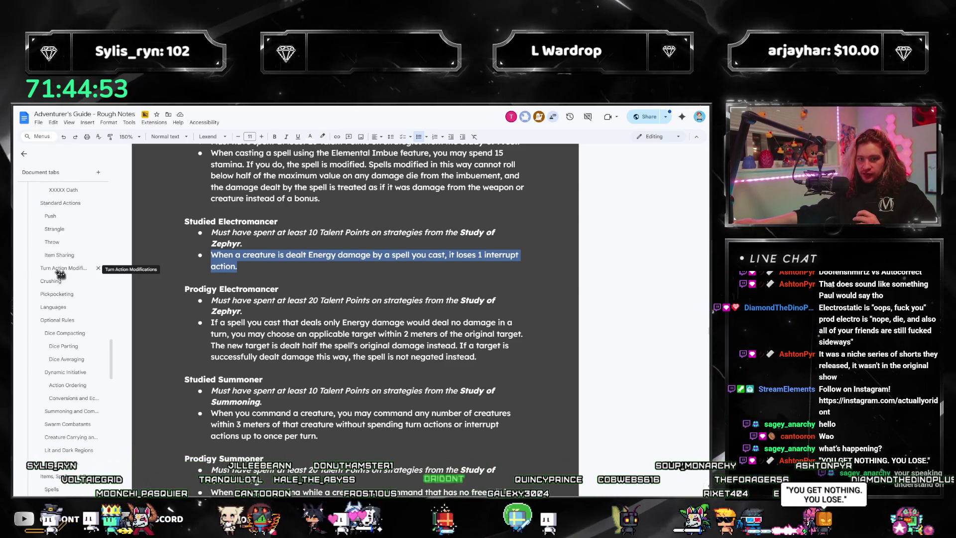
- Add a 'Damage Over Time' heading line directly above the Crushing section
click(59, 268)
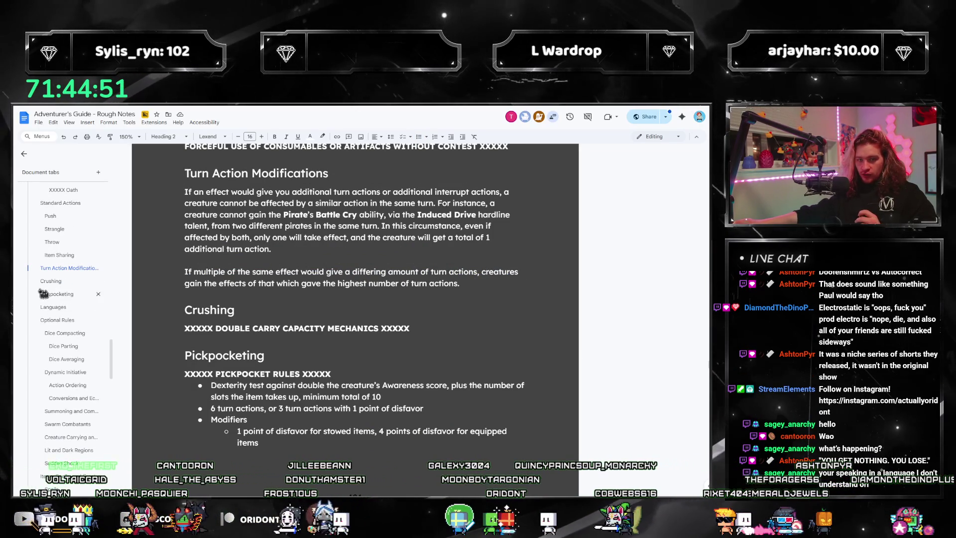
click(52, 282)
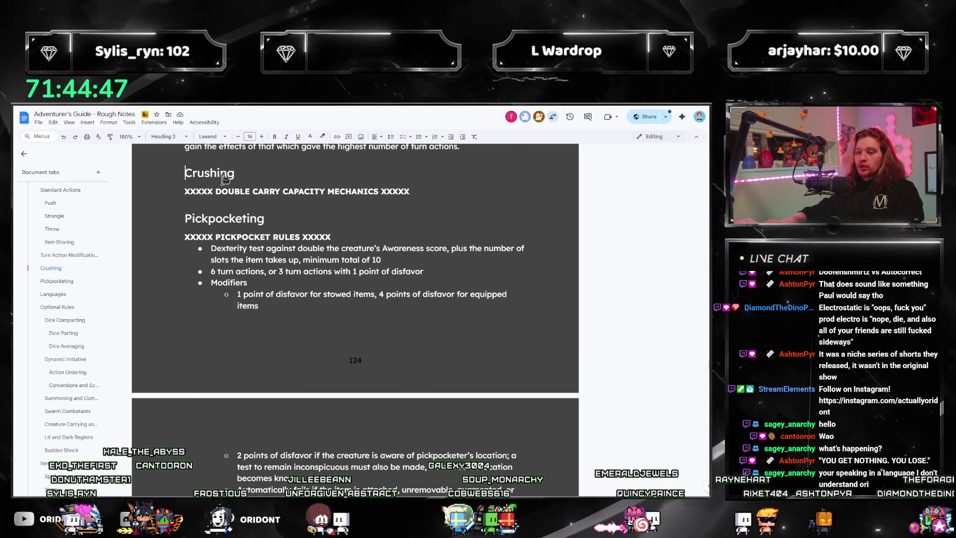
key(Return)
key(Up)
text(Damage Over Time)
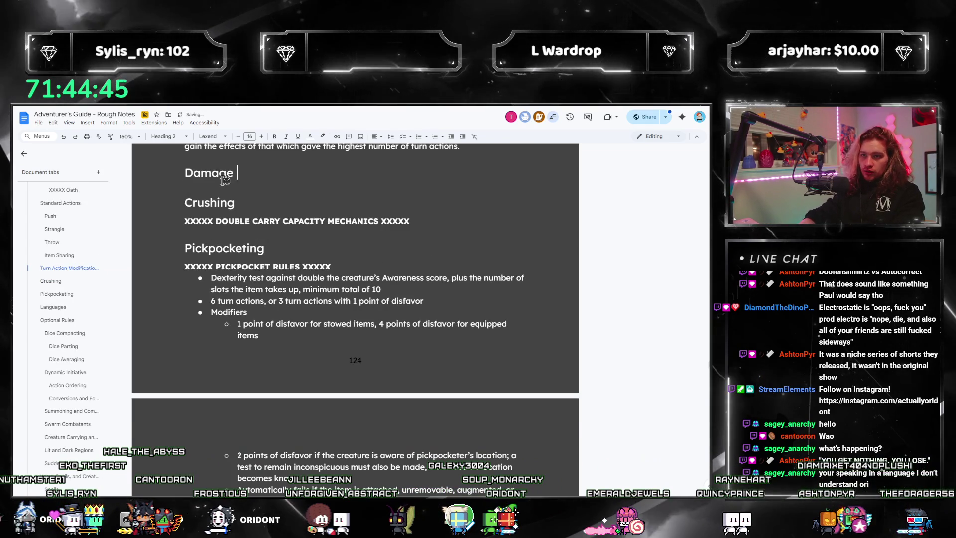
key(Right)
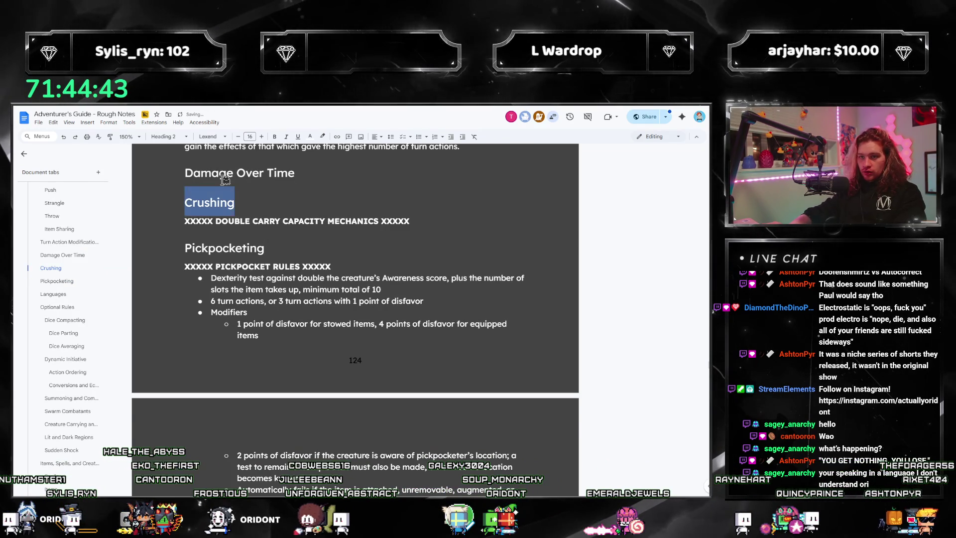
- Make Crushing a white Heading 3 with an empty Normal text line above it
key(ctrl+alt+3)
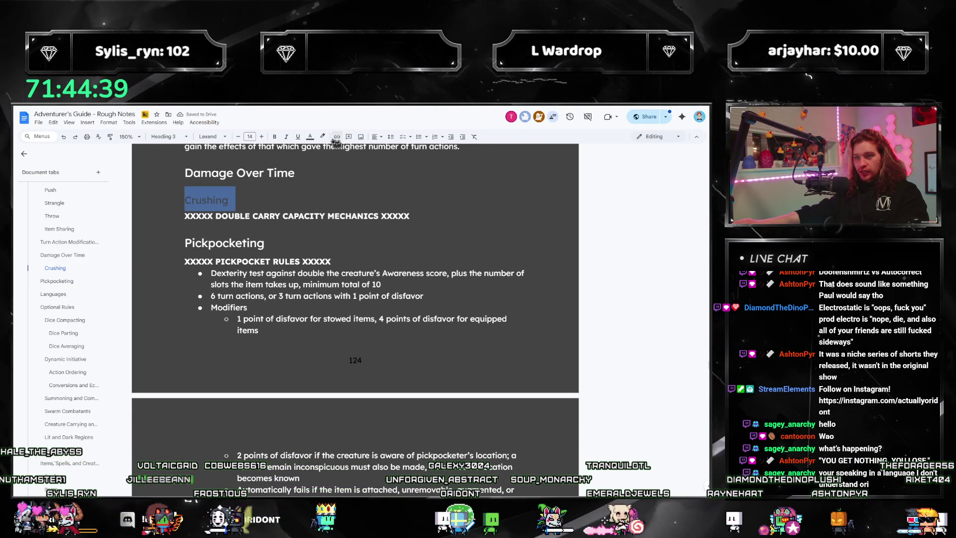
click(310, 137)
click(386, 152)
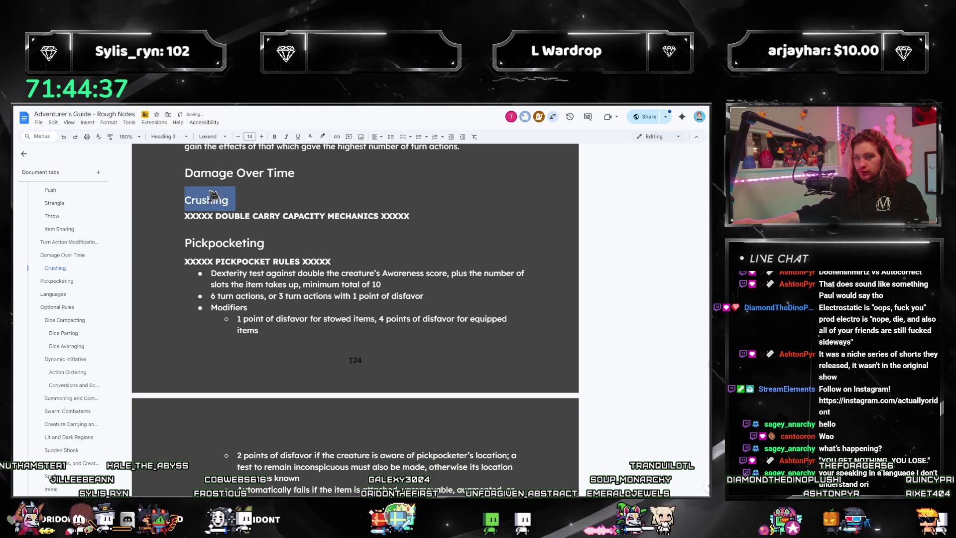
key(Left)
key(Return)
click(213, 192)
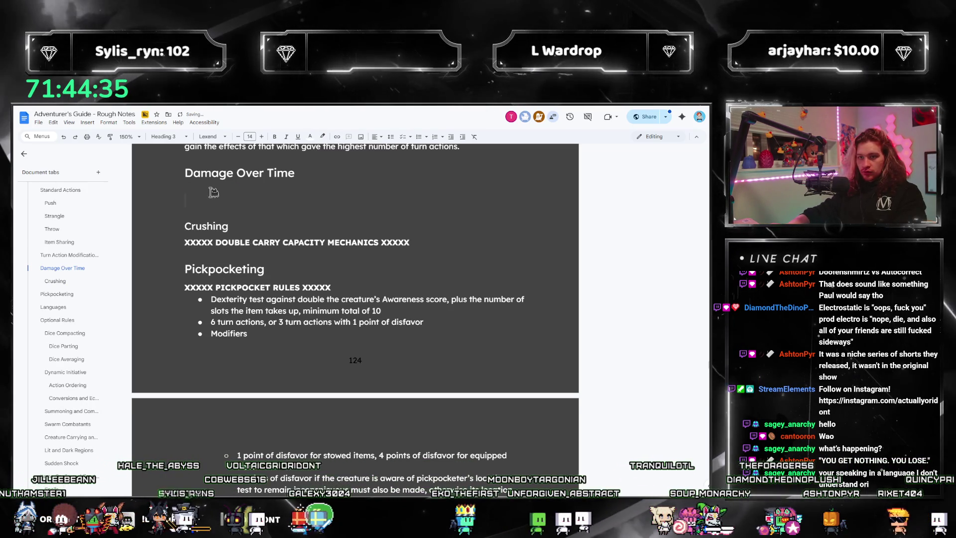
key(ctrl+alt+0)
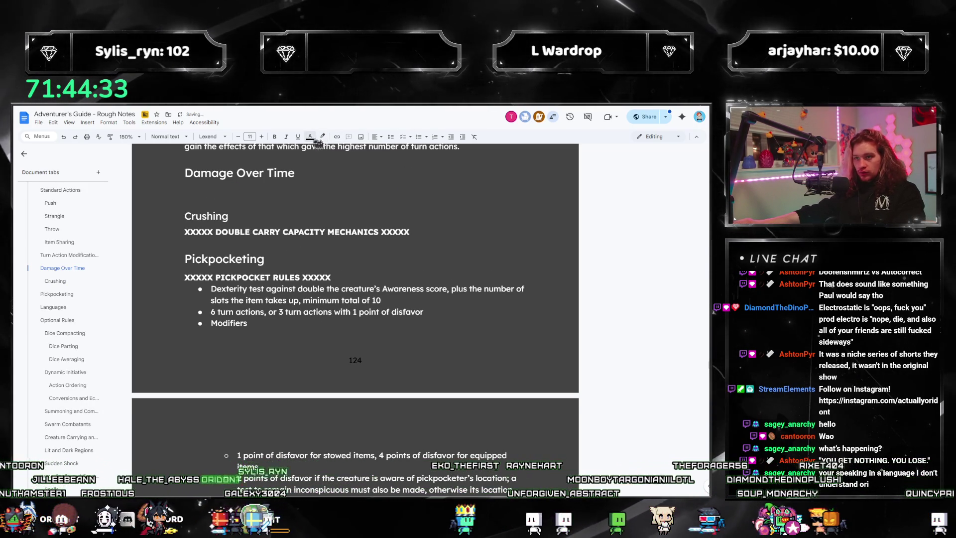
click(310, 137)
- Make the placeholder line white and start the rule 'A DAMAGE CAN ONLY' between the XXXXX markers
click(386, 152)
text(xxxxx xxx)
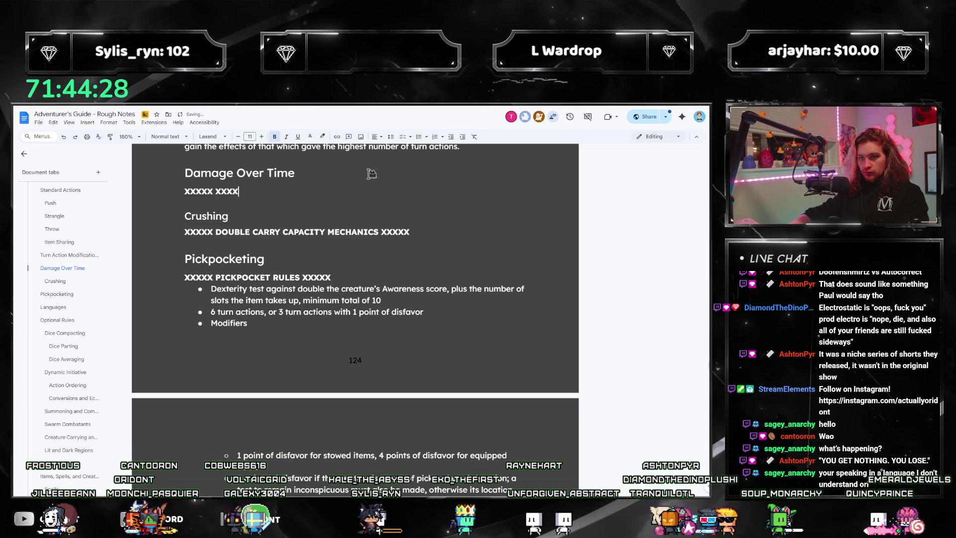
text(x)
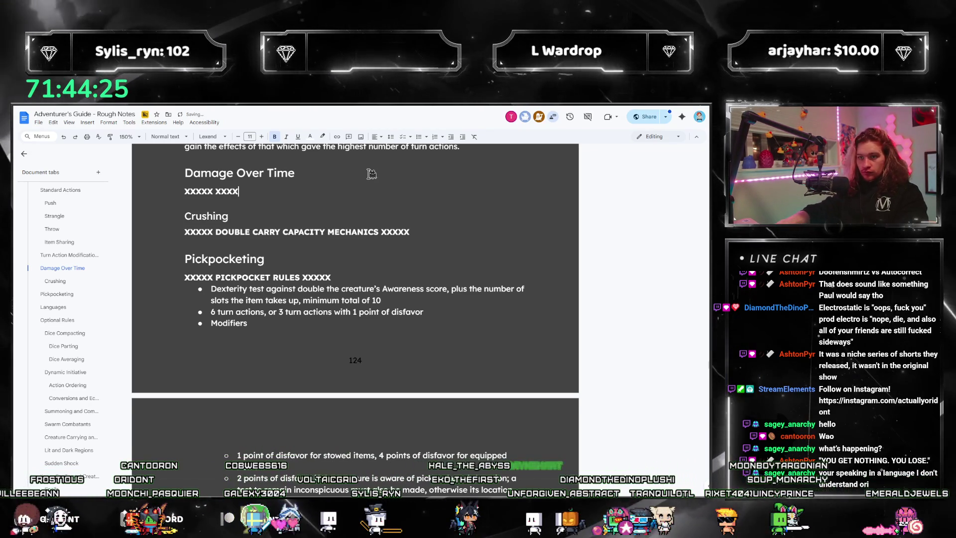
key(ctrl+Left)
text(FOR)
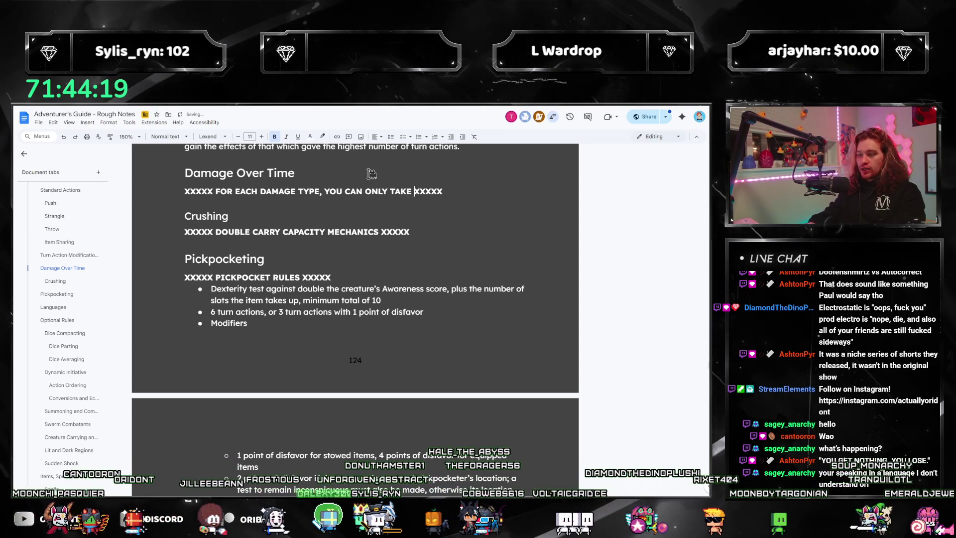
key(ctrl+BackSpace)
key(ctrl+BackSpace)
key(ctrl+BackSpace)
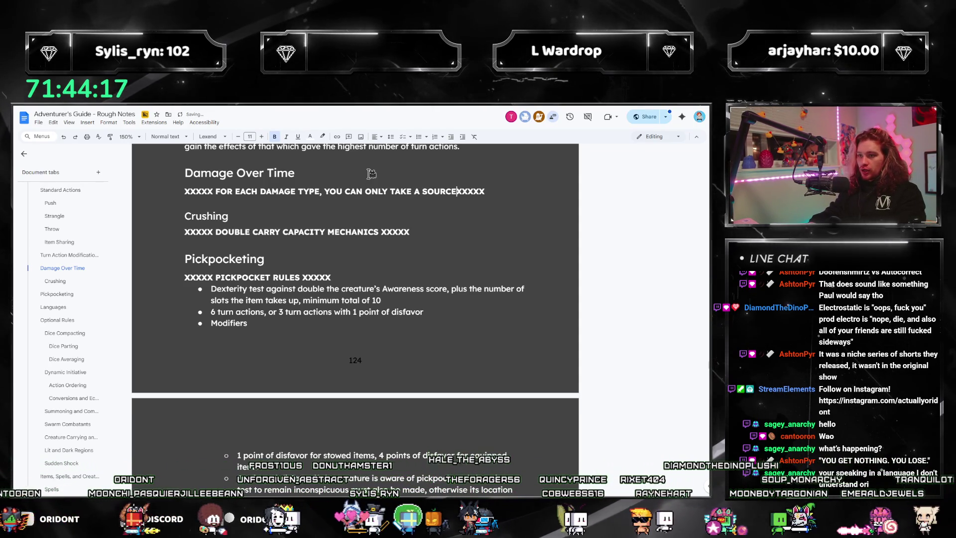
text(A DAMAGE CAN ONLY PR)
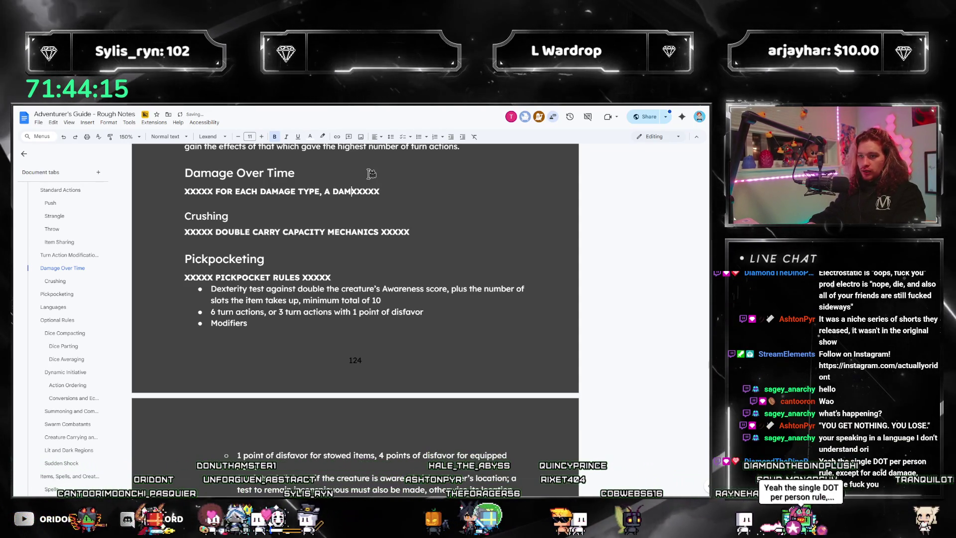
key(BackSpace)
key(BackSpace)
- Finish the rule: 'TRIGGER ONCE AT THE BEGINNING OF THE TURN. THE HIGHEST AMOUNT IS' dealt
text(TRIGGER ONCE A)
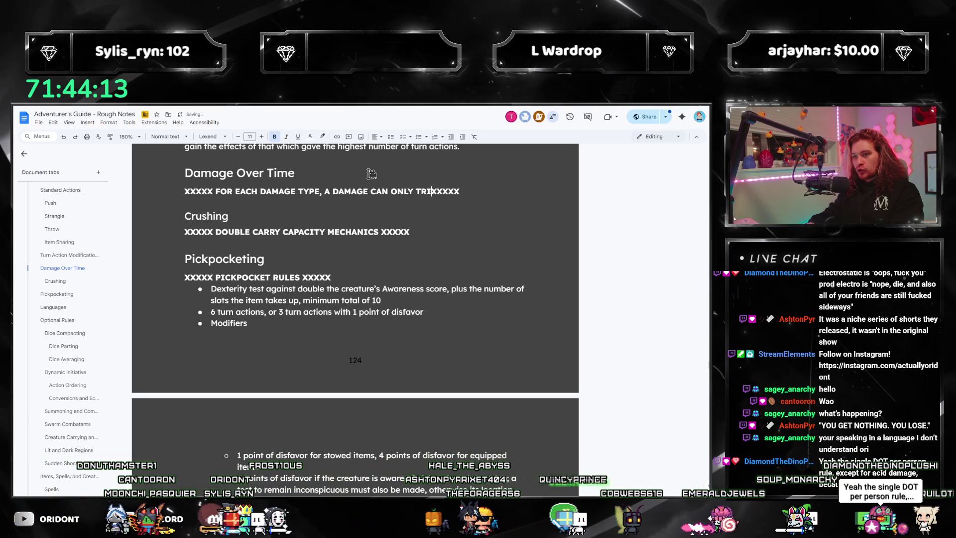
text(T THE BEGI)
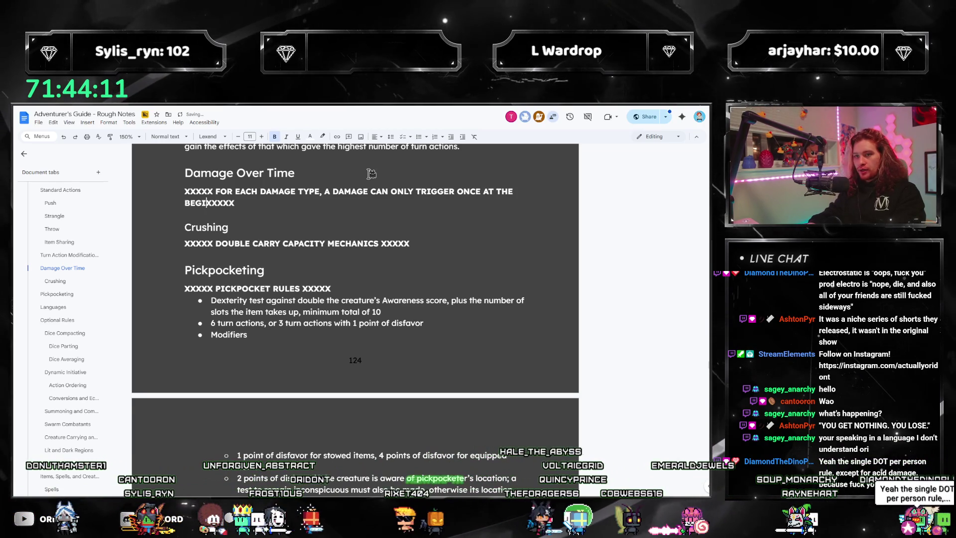
text(NNING OF THE TURN.)
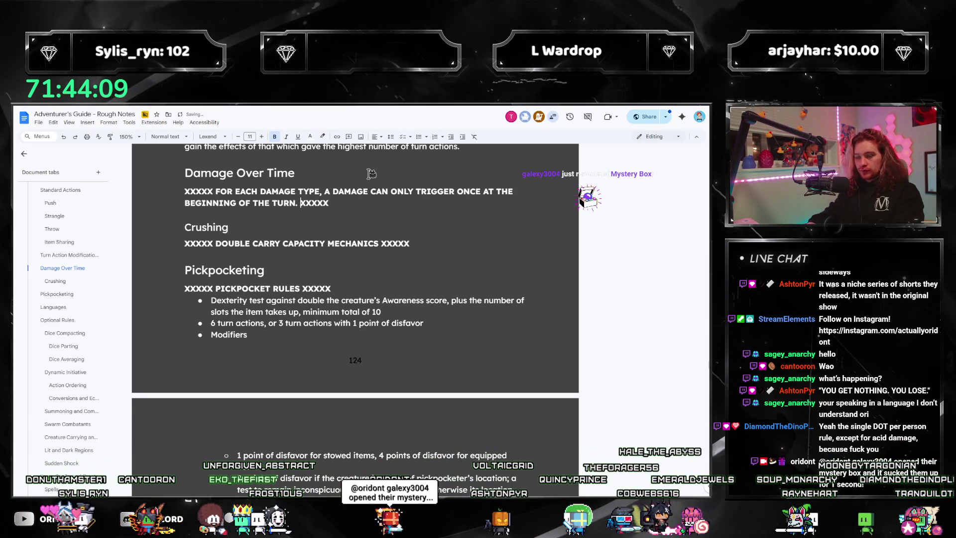
text( THE HIGHEST AMOU)
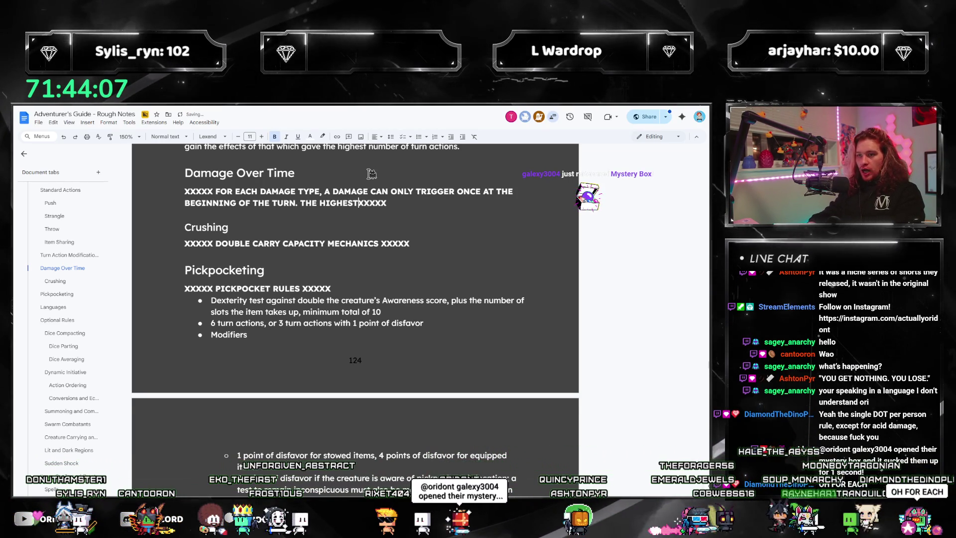
text(TN I)
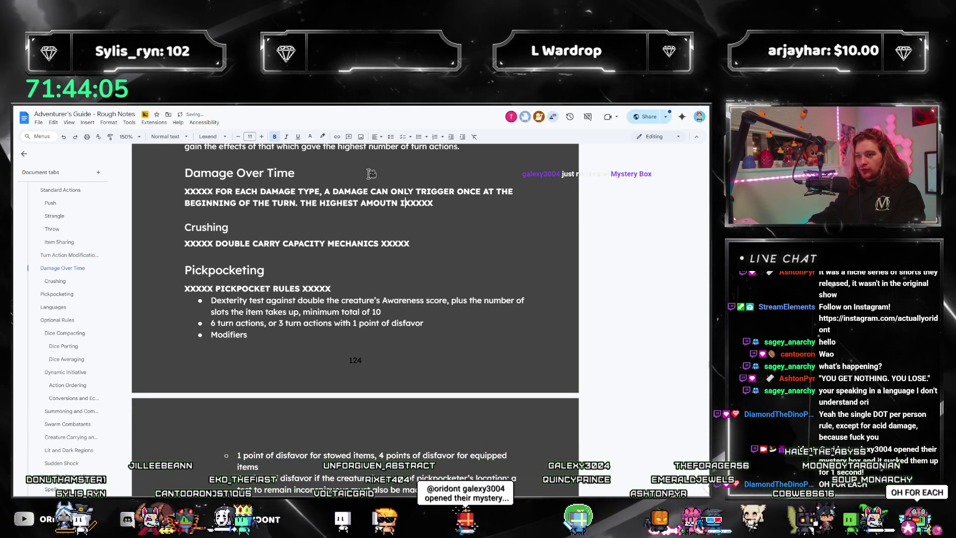
key(BackSpace)
key(BackSpace)
key(BackSpace)
text(NT IS DEALT, ONLY)
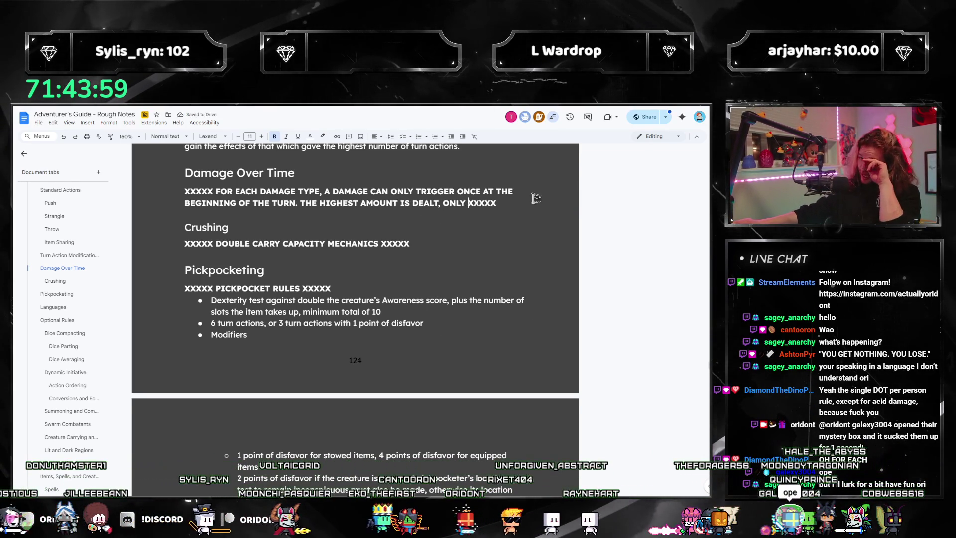
key(shift+Up)
key(shift+Down)
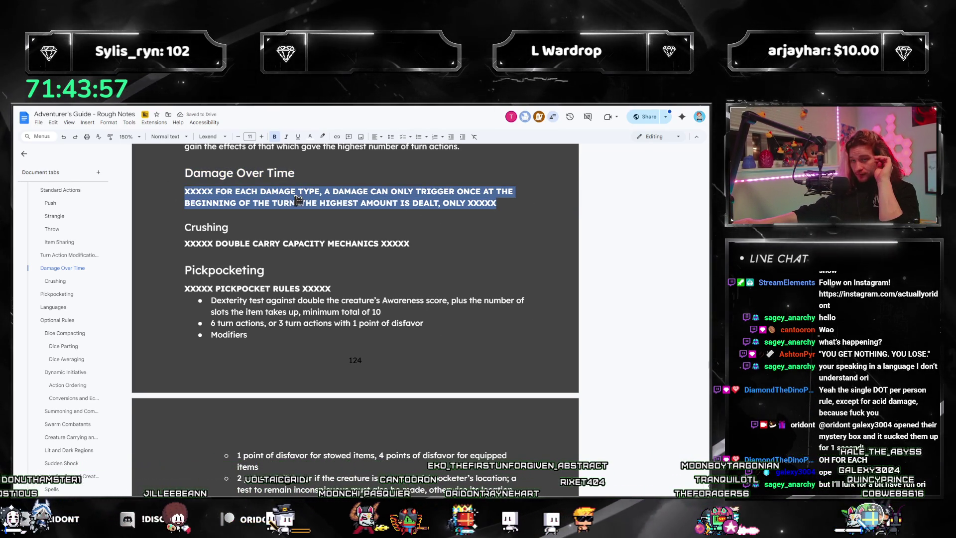
text(.)
triple_click(519, 197)
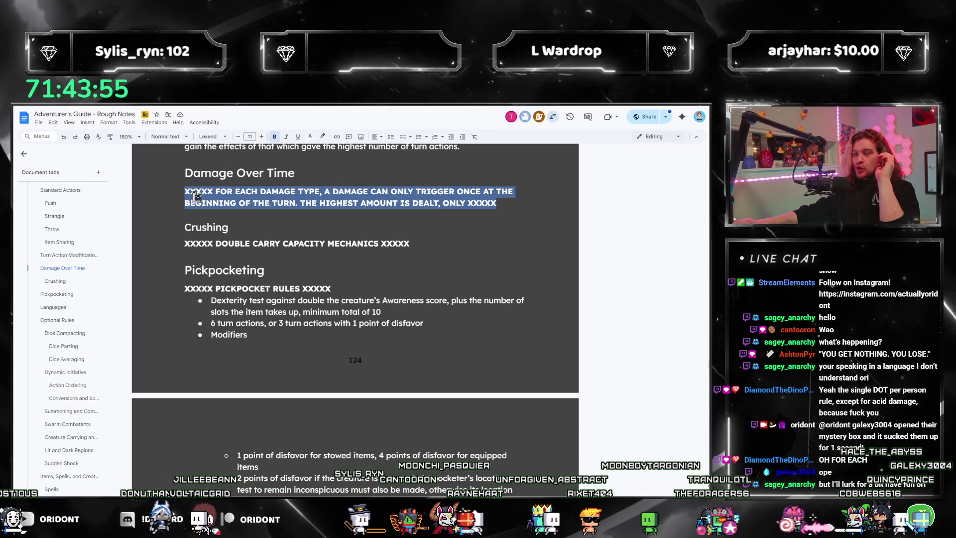
click(521, 200)
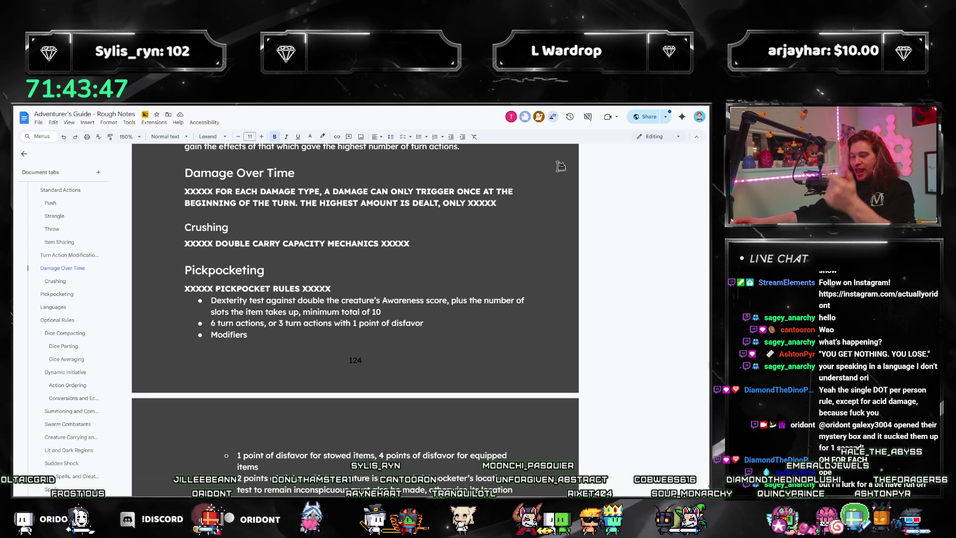
mouse_move(497, 203)
mouse_down()
mouse_move(173, 202)
mouse_move(179, 191)
mouse_up()
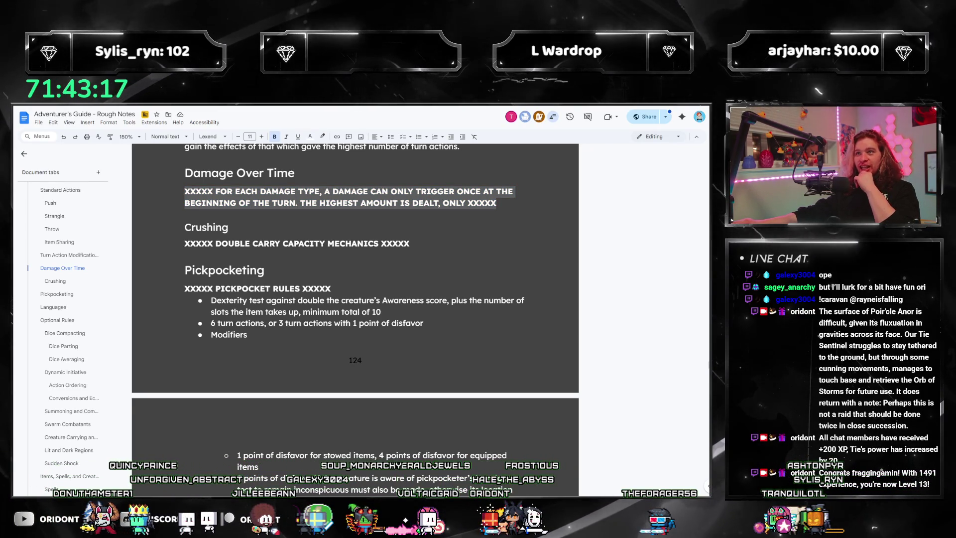
click(502, 203)
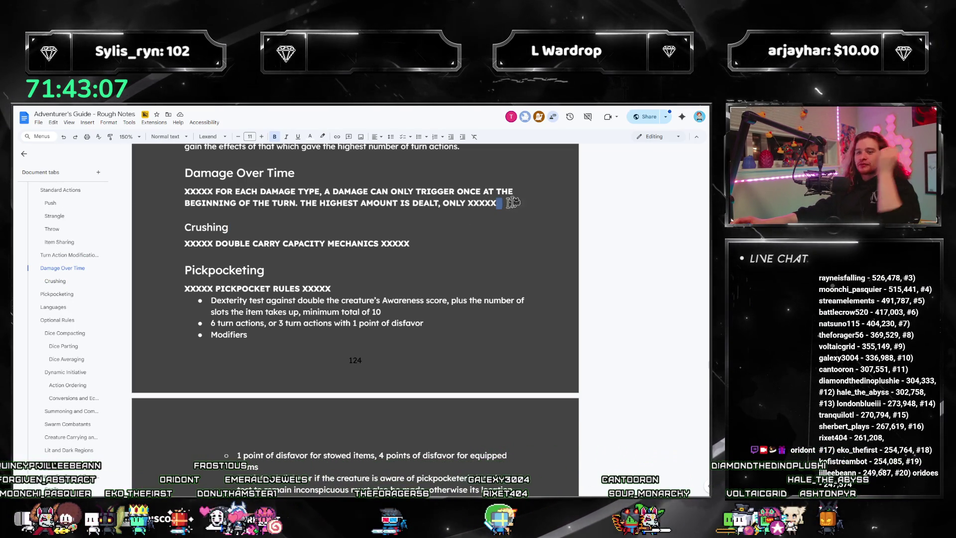
click(518, 203)
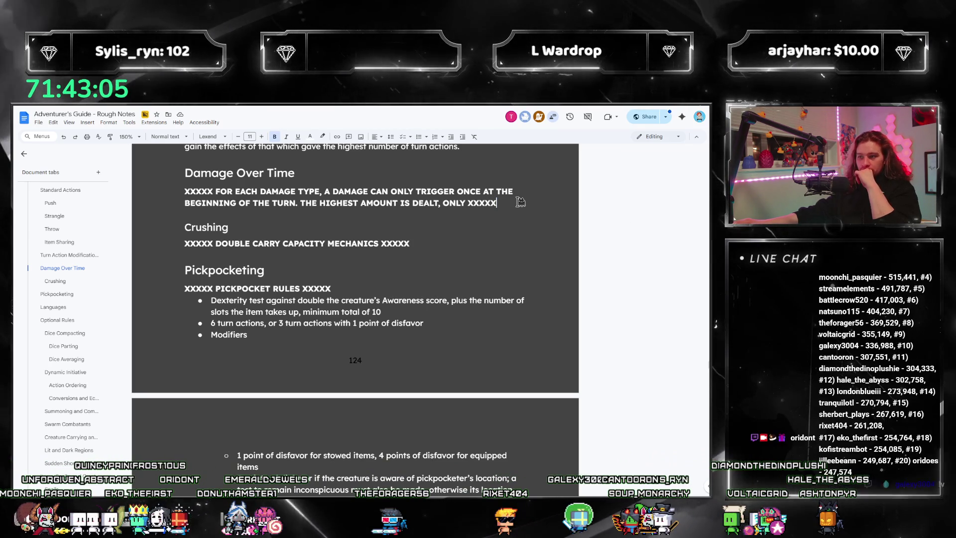
scroll(86, 334, down, 10)
scroll(85, 334, down, 10)
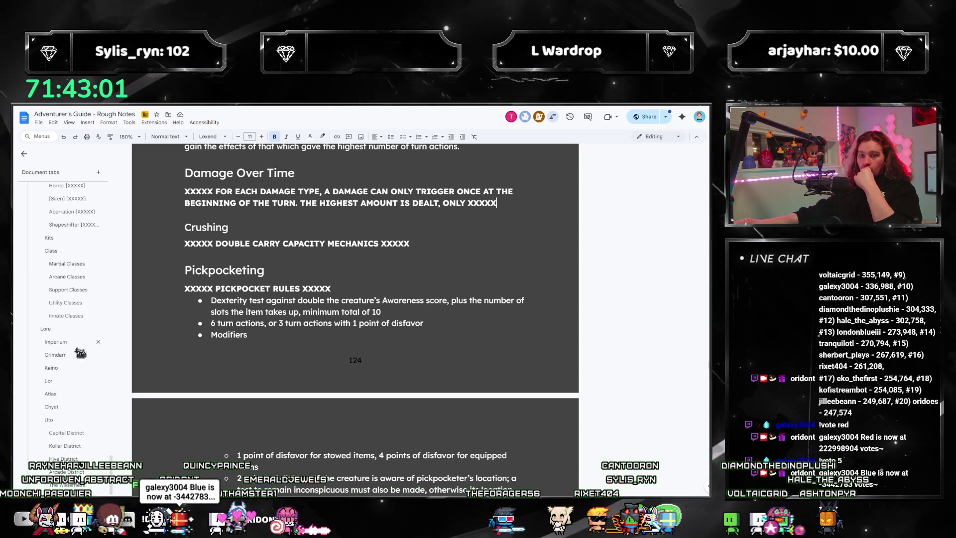
- Browse Utility and Support Classes and the Cryomancer entries, ending at the empty Savant Magister heading
click(54, 302)
scroll(379, 355, down, 10)
scroll(379, 355, down, 4)
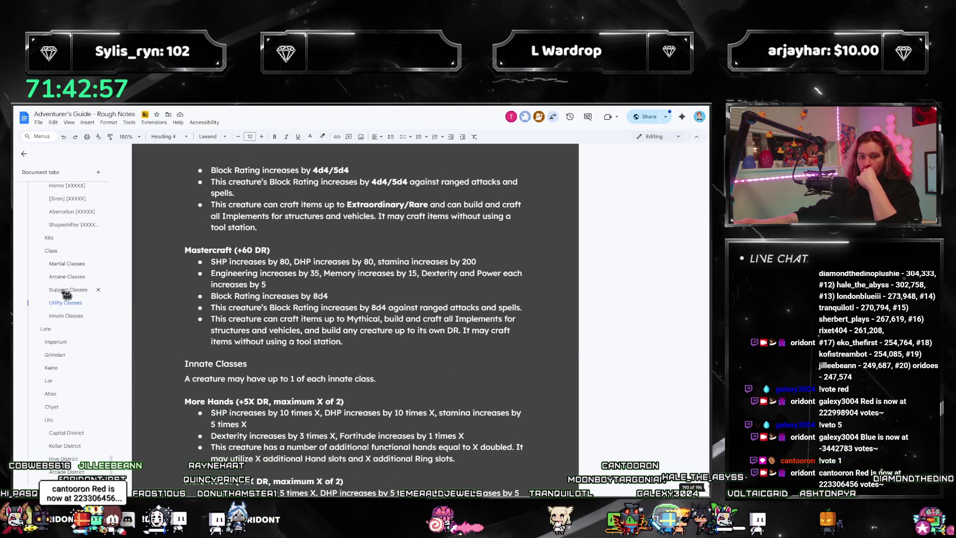
click(66, 291)
scroll(363, 352, up, 10)
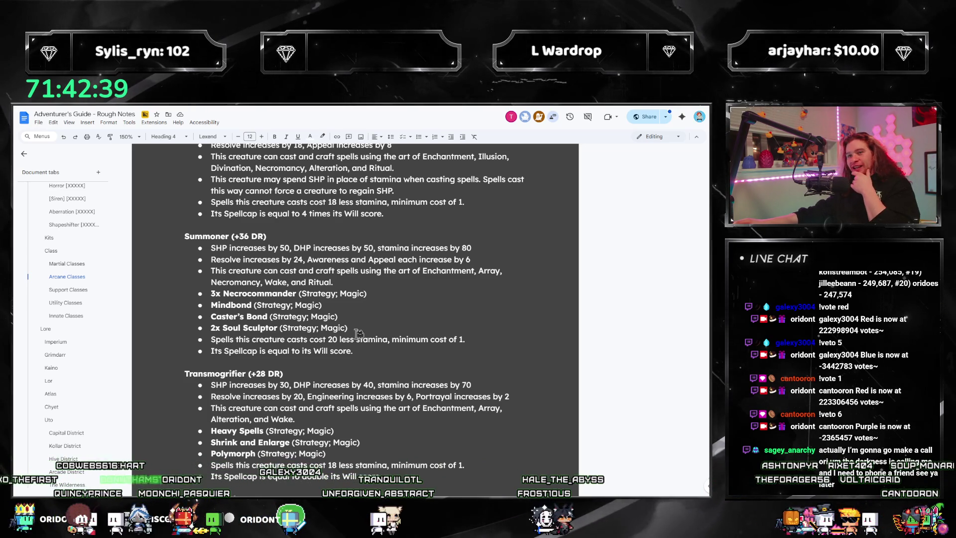
scroll(372, 318, down, 3)
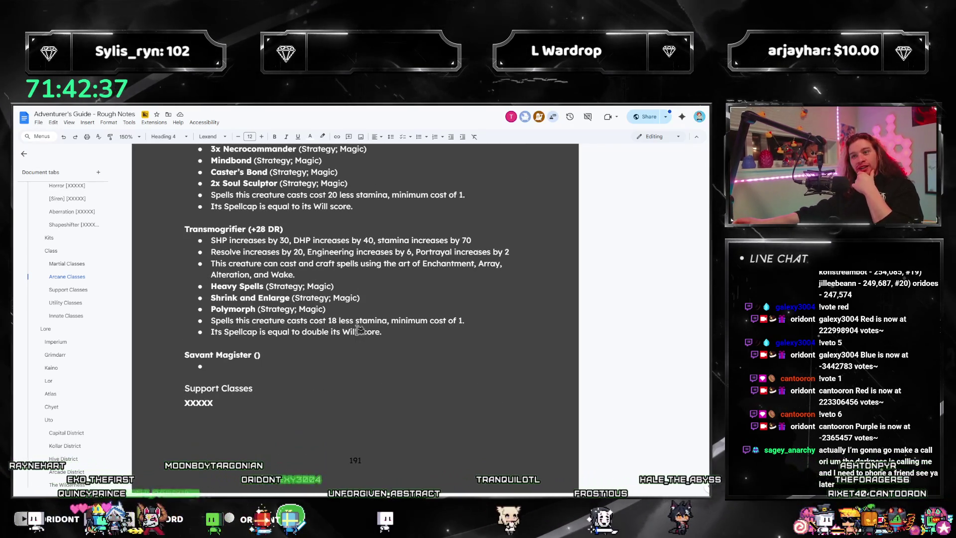
scroll(372, 349, up, 7)
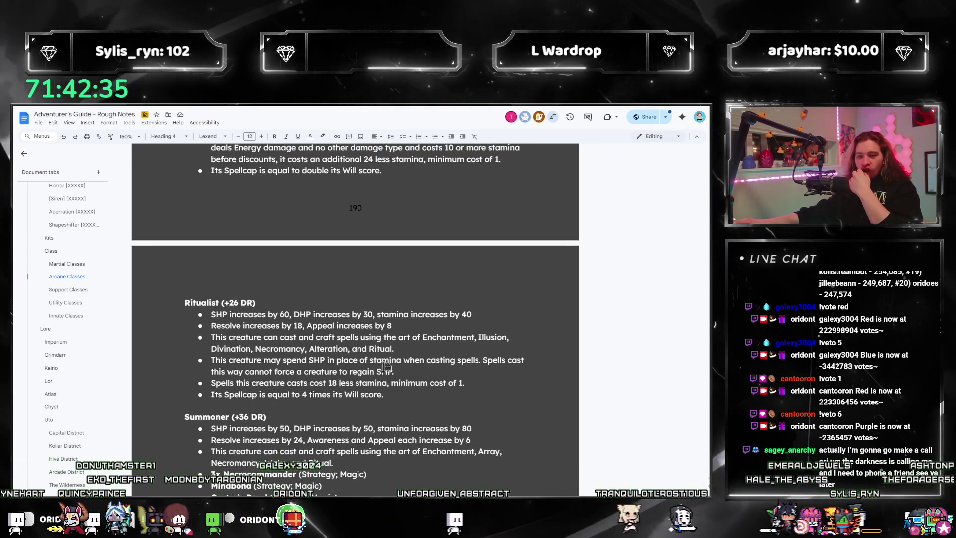
scroll(386, 366, up, 15)
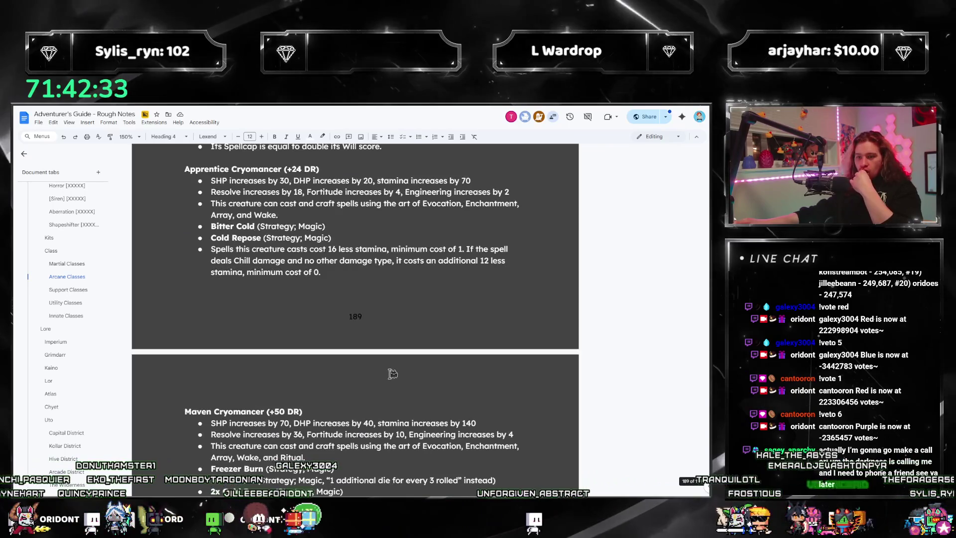
scroll(392, 374, up, 15)
scroll(366, 357, down, 20)
scroll(280, 352, down, 10)
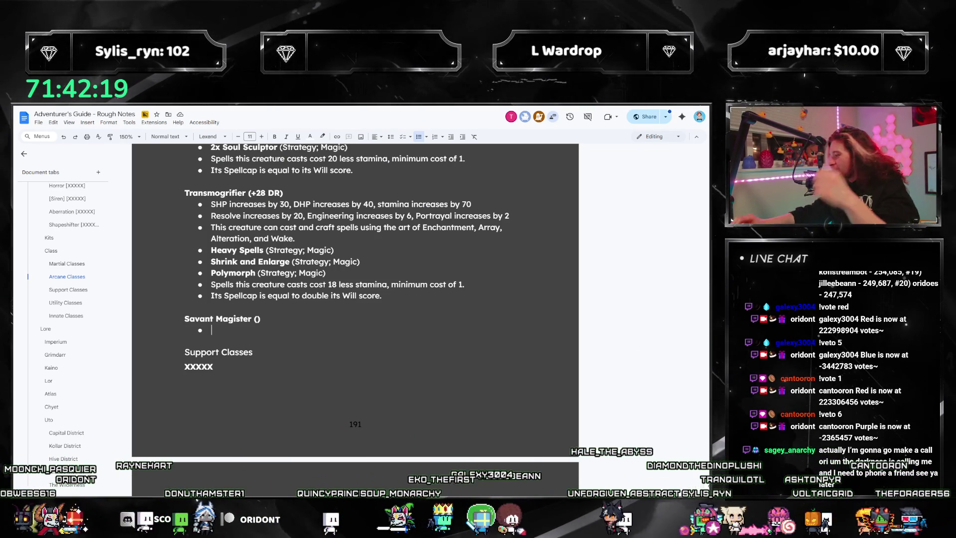
- Page the guide PDF past page 221 to the Mystic and Spitter entries, then return to Google Docs
key(alt+Tab)
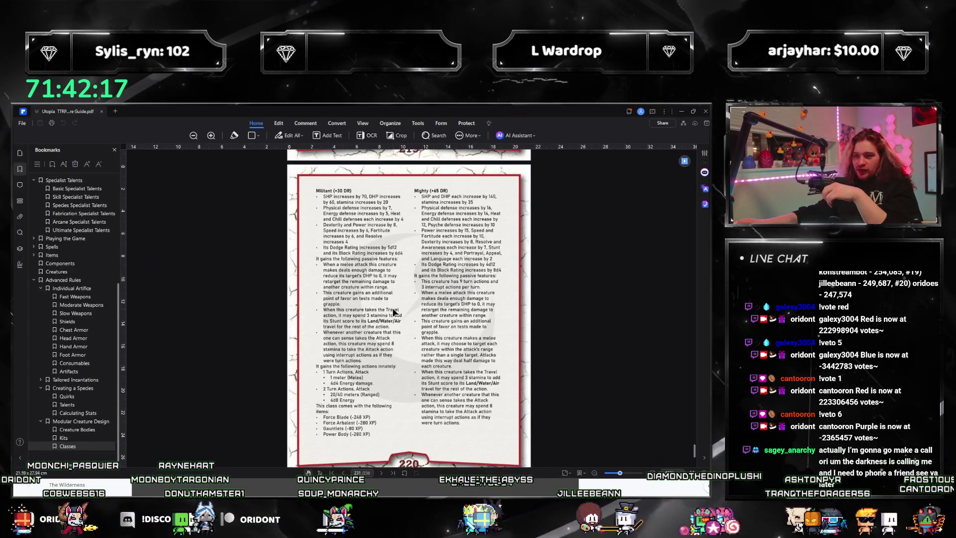
scroll(393, 312, down, 15)
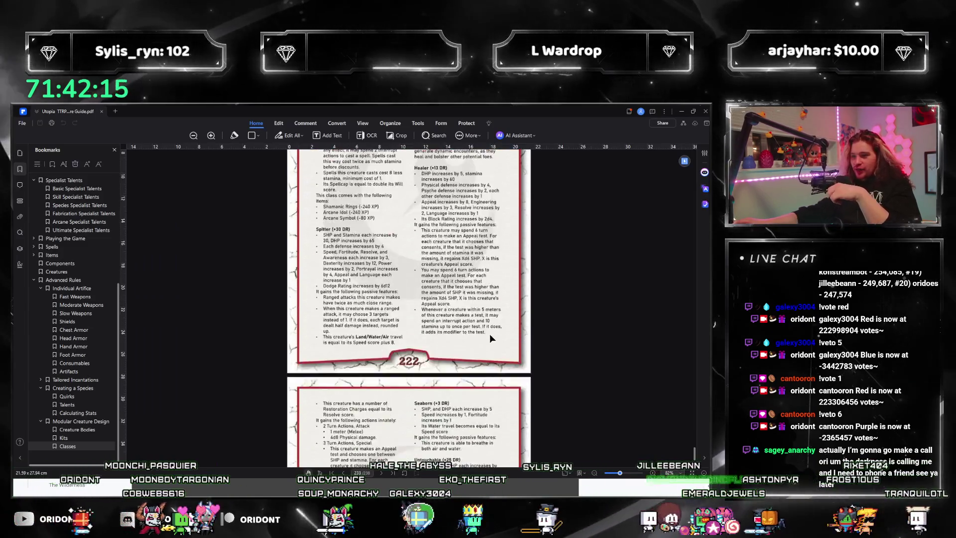
scroll(489, 338, down, 10)
scroll(479, 362, up, 6)
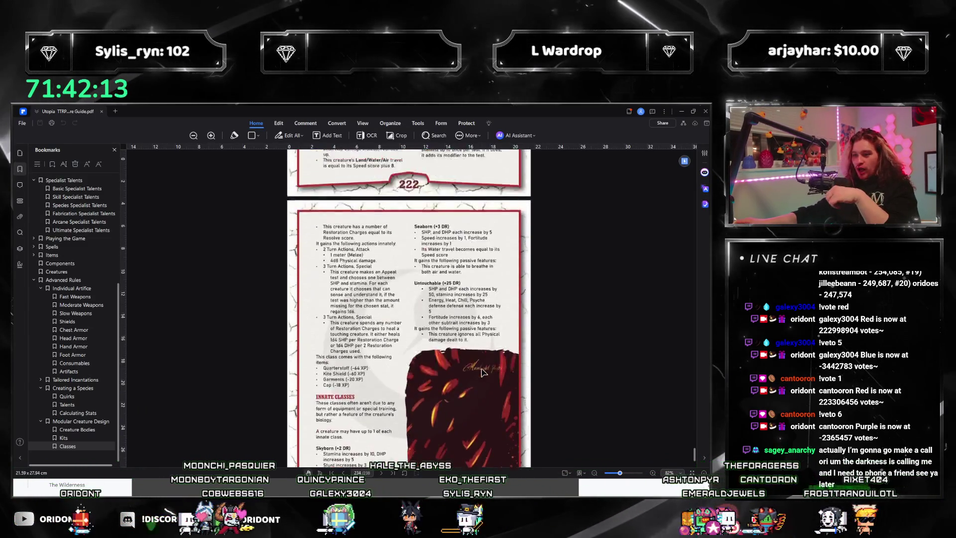
scroll(482, 371, up, 5)
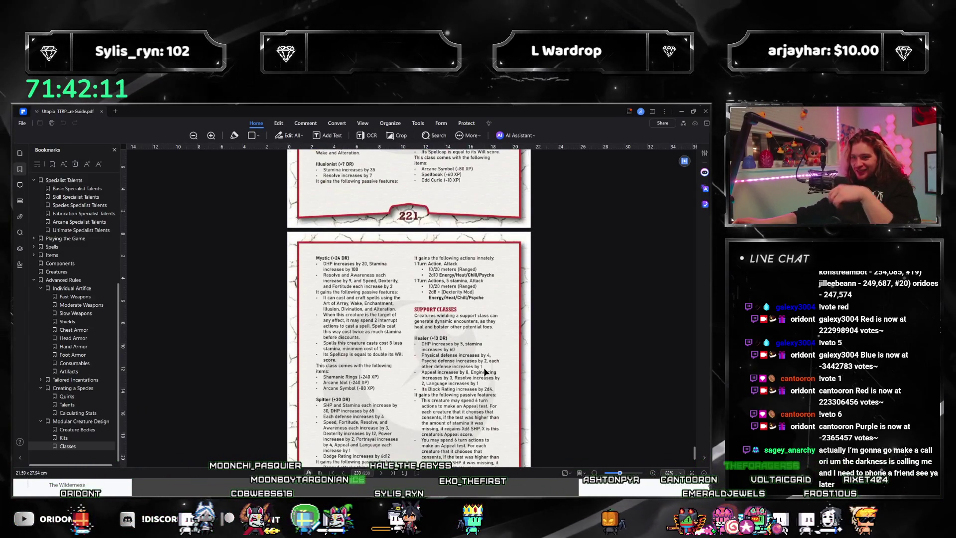
scroll(482, 371, up, 4)
scroll(480, 376, down, 3)
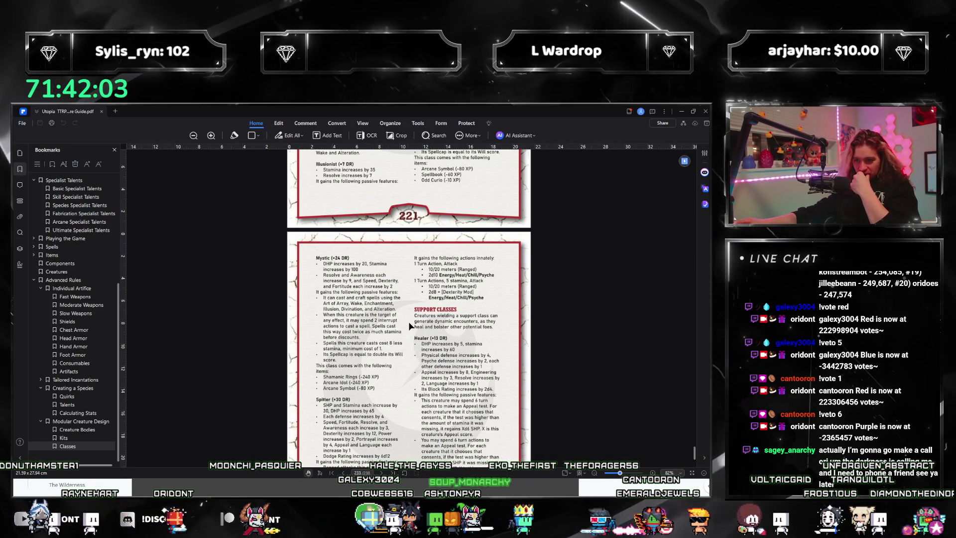
scroll(408, 321, up, 3)
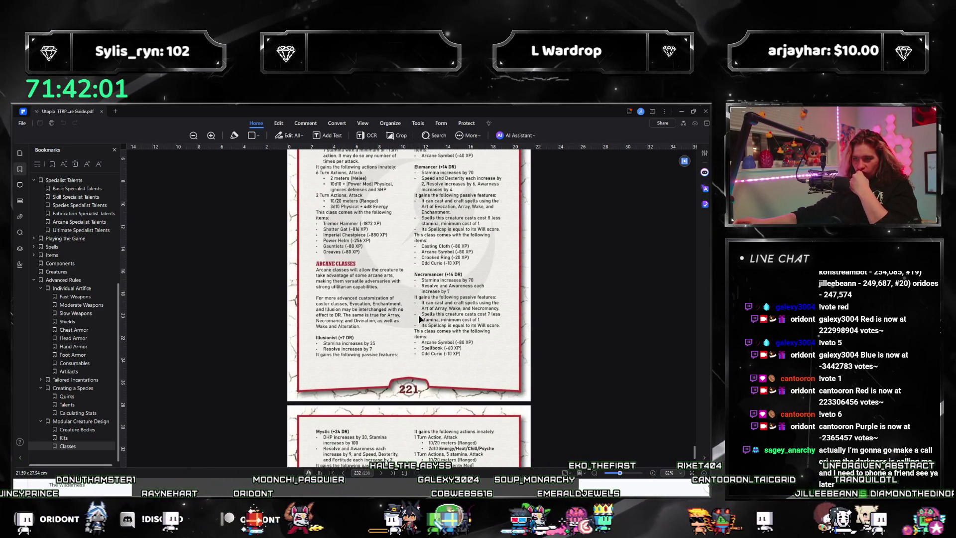
scroll(418, 315, down, 4)
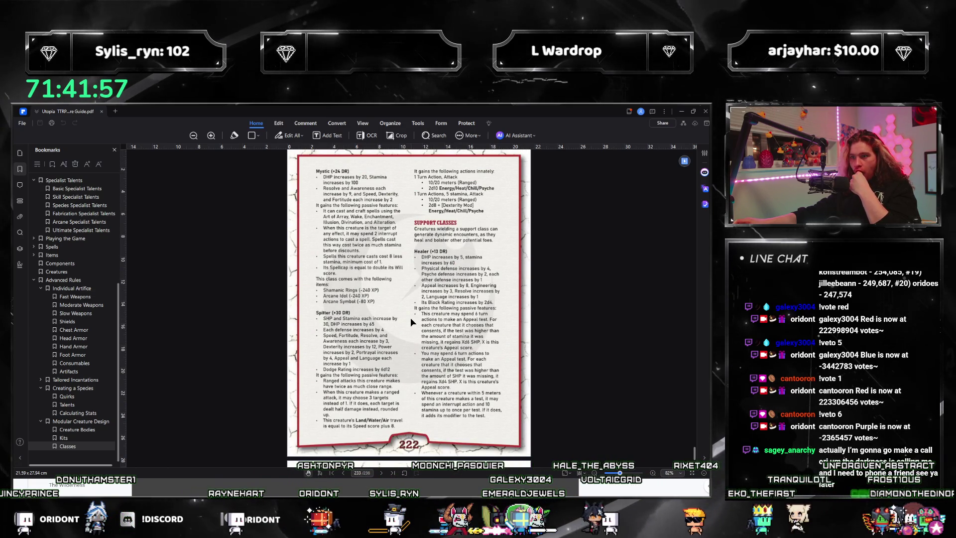
scroll(407, 319, up, 4)
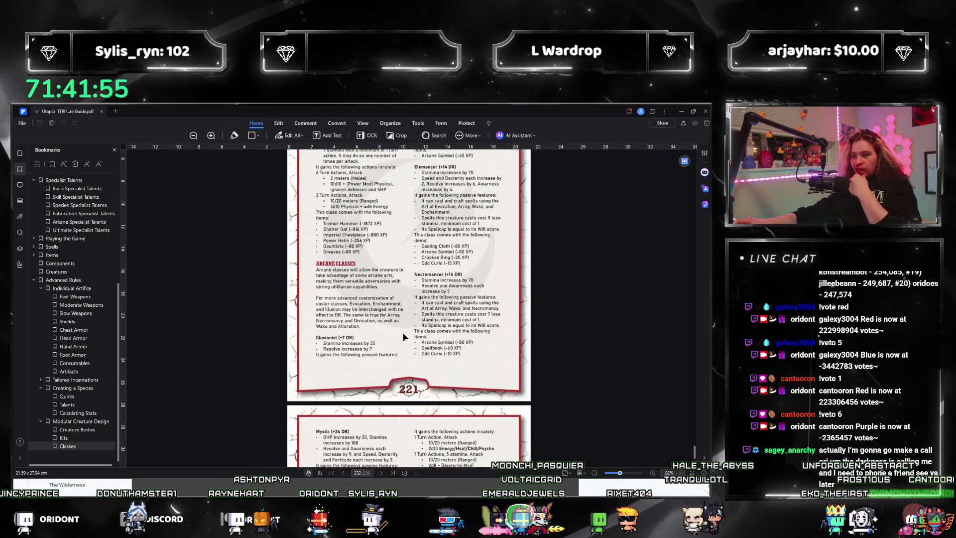
scroll(401, 341, down, 4)
scroll(398, 345, up, 4)
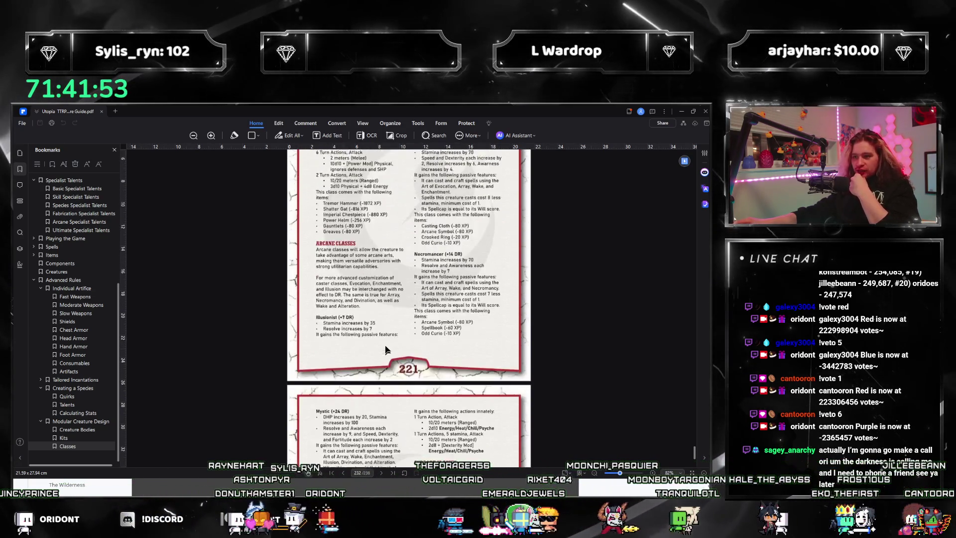
scroll(393, 344, down, 3)
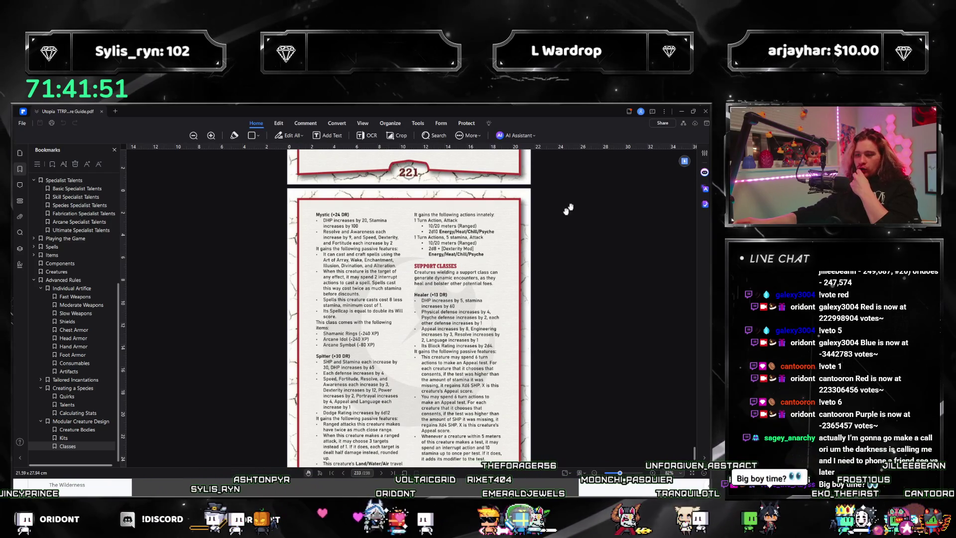
click(693, 118)
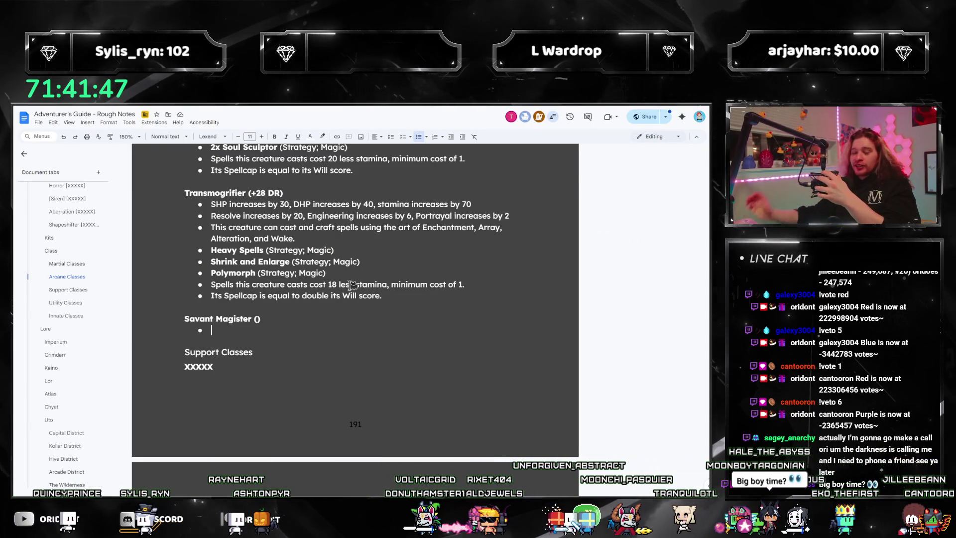
- Select Maven Pyromancer's SHP, Resolve and spellcasting-arts bullets, then scroll back to Savant Magister
scroll(398, 314, up, 2)
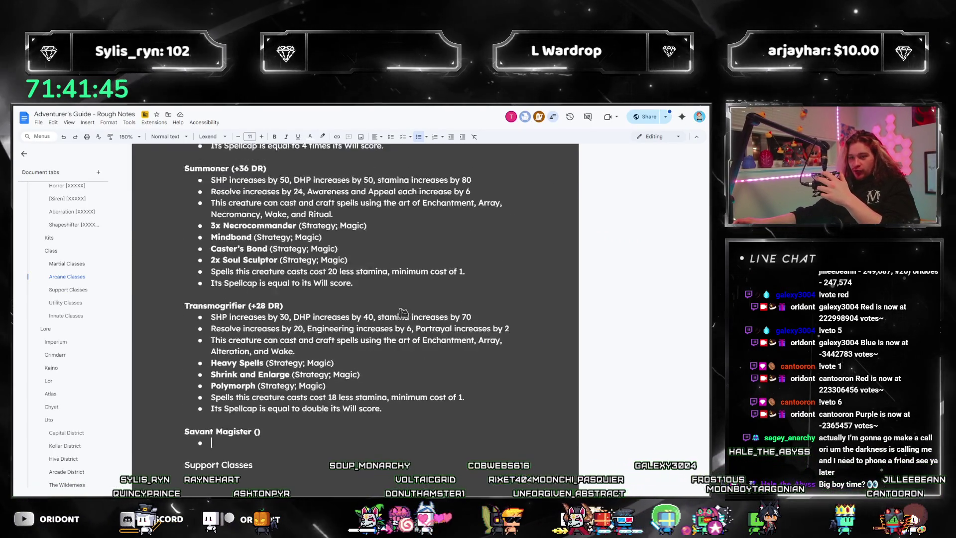
scroll(403, 312, up, 10)
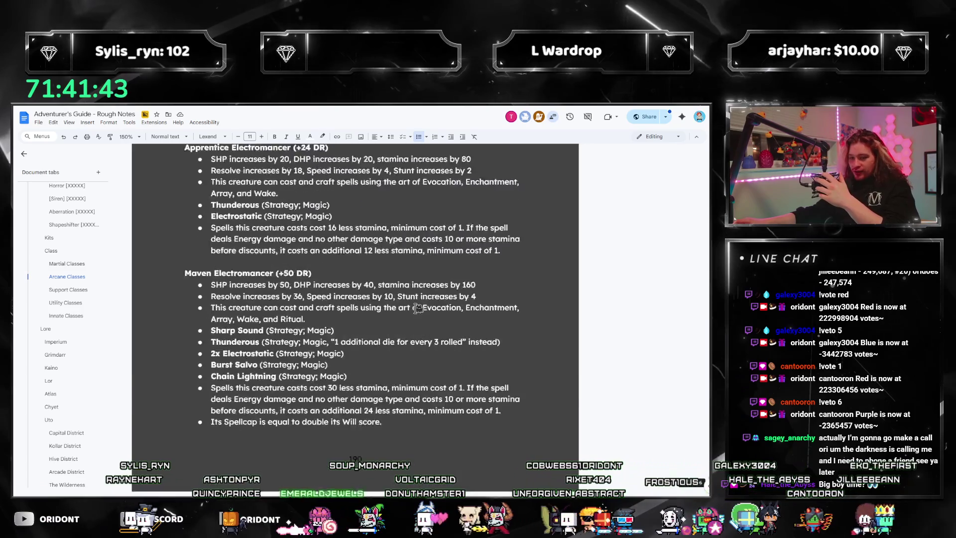
scroll(417, 308, up, 15)
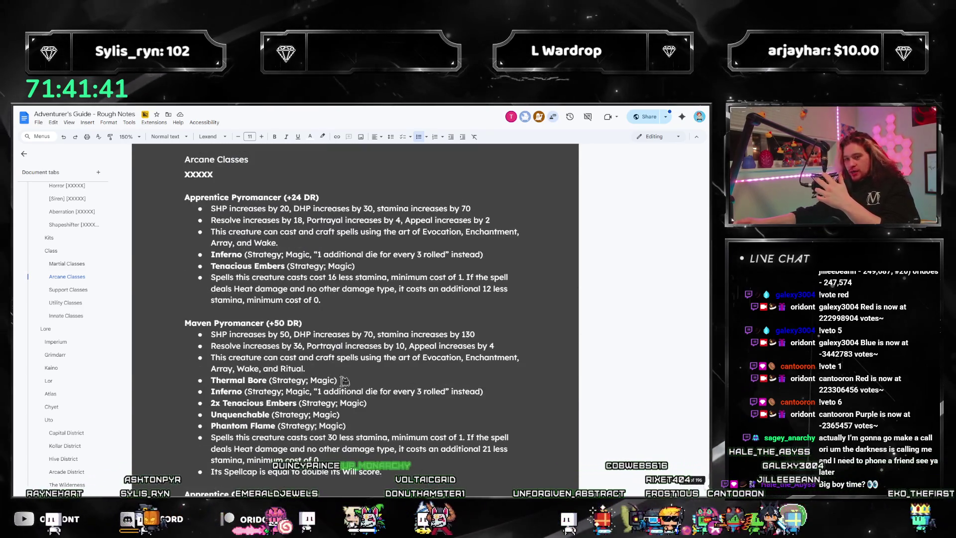
scroll(344, 380, up, 2)
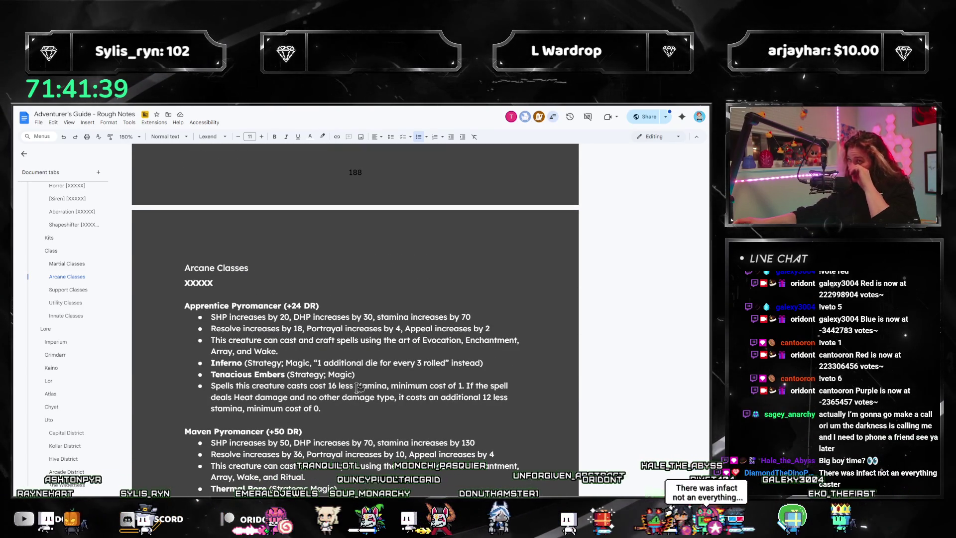
scroll(363, 376, down, 3)
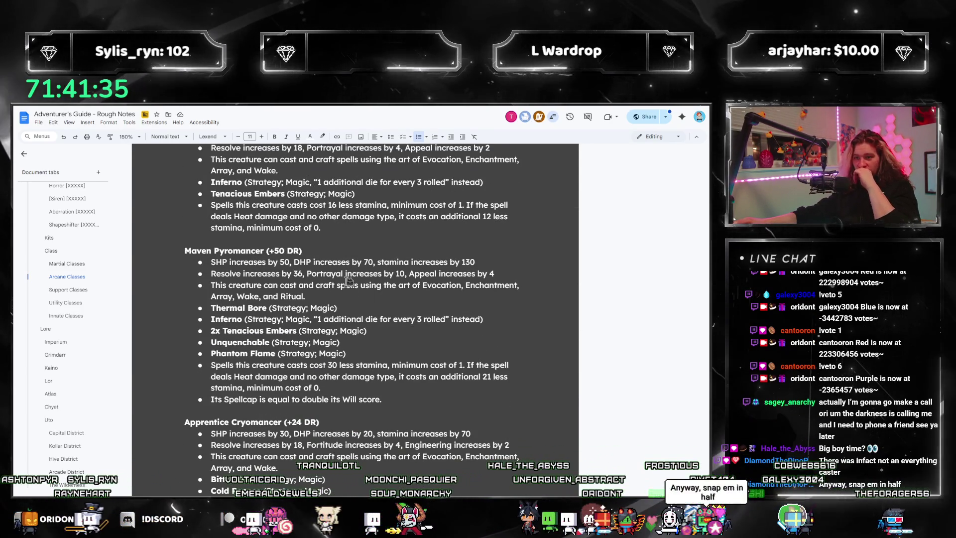
mouse_move(498, 273)
mouse_down()
mouse_move(212, 274)
mouse_move(210, 262)
mouse_up()
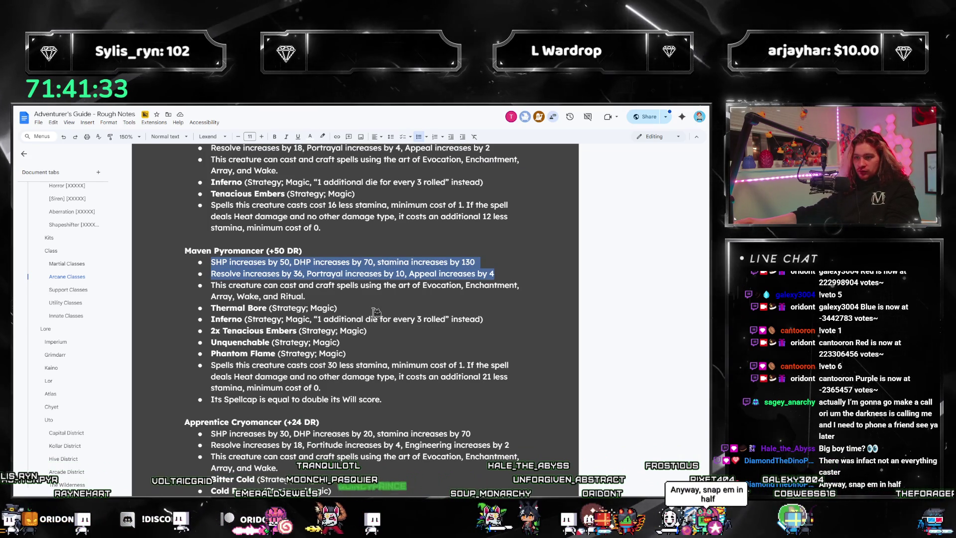
drag(337, 298, 208, 265)
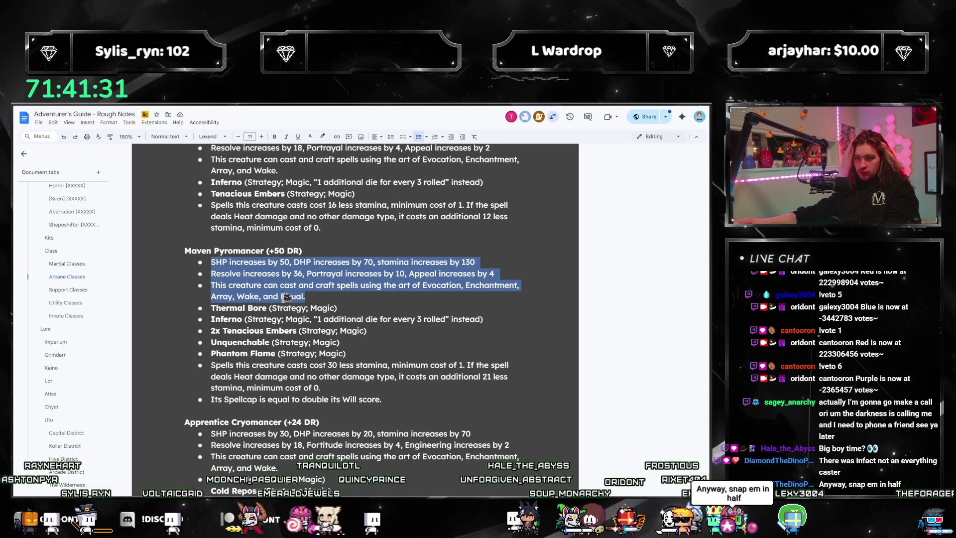
scroll(314, 314, down, 20)
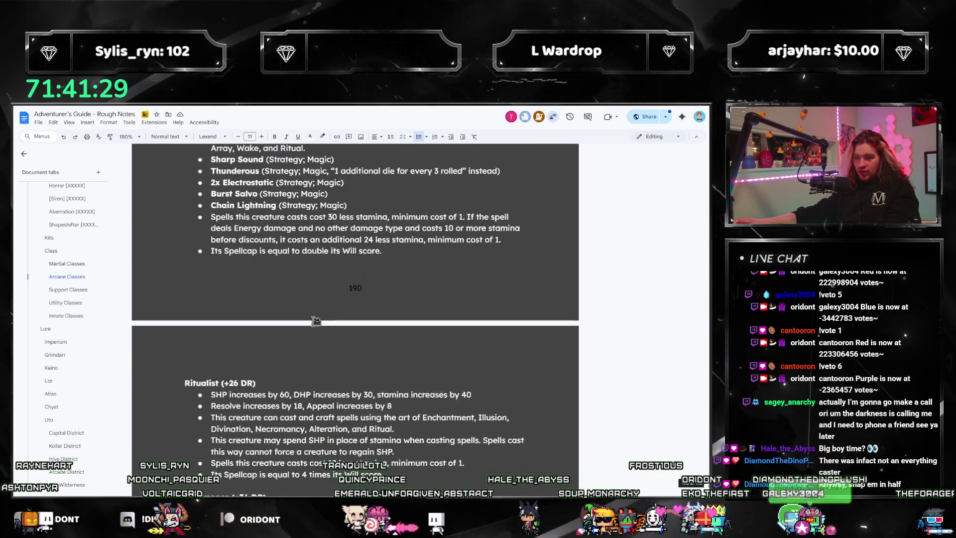
scroll(314, 321, down, 4)
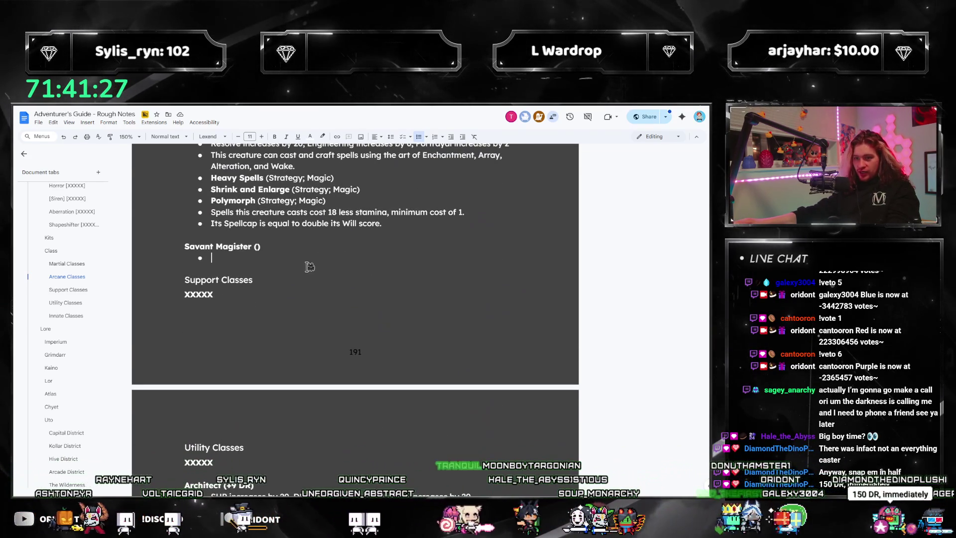
- Paste the copied bullets under Savant Magister and replace the Resolve and DHP 70 values with ???
text(SHP increases by 50, DHP increases by 70, stamina increases by 130 Resolve increases by 36, Portrayal increases by 10, Appeal increases by 4 This creature can cast and craft spells using the art of Evocation, Enchantment, Array, Wake, and Ritual.)
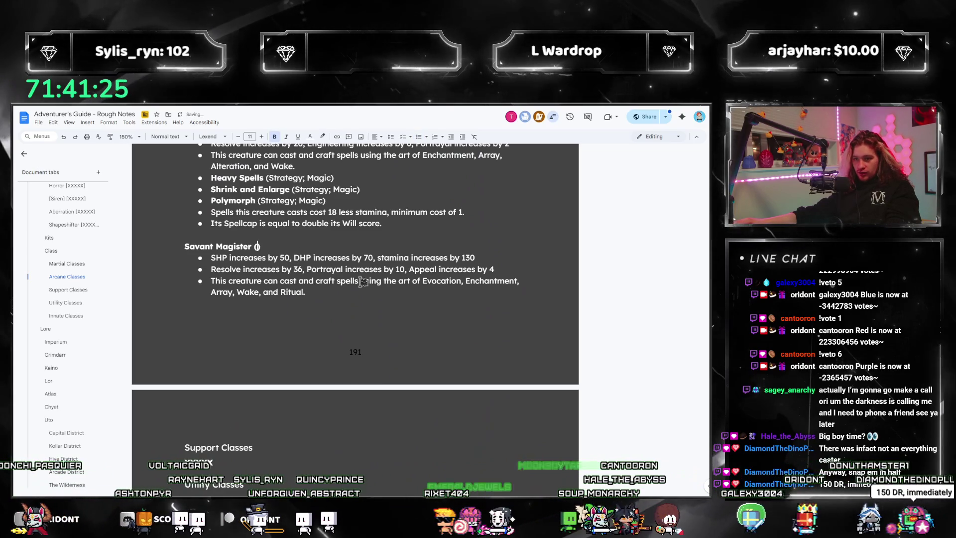
click(502, 270)
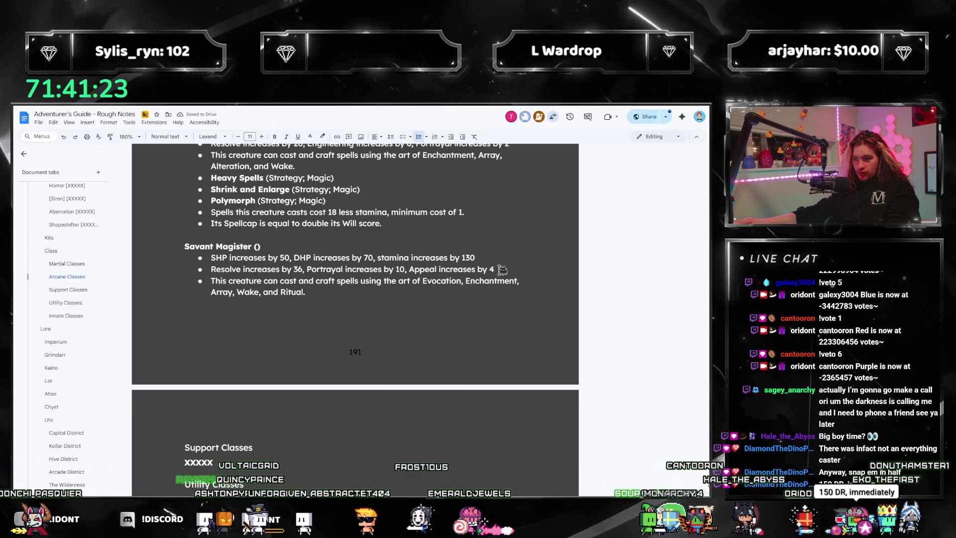
double_click(501, 270)
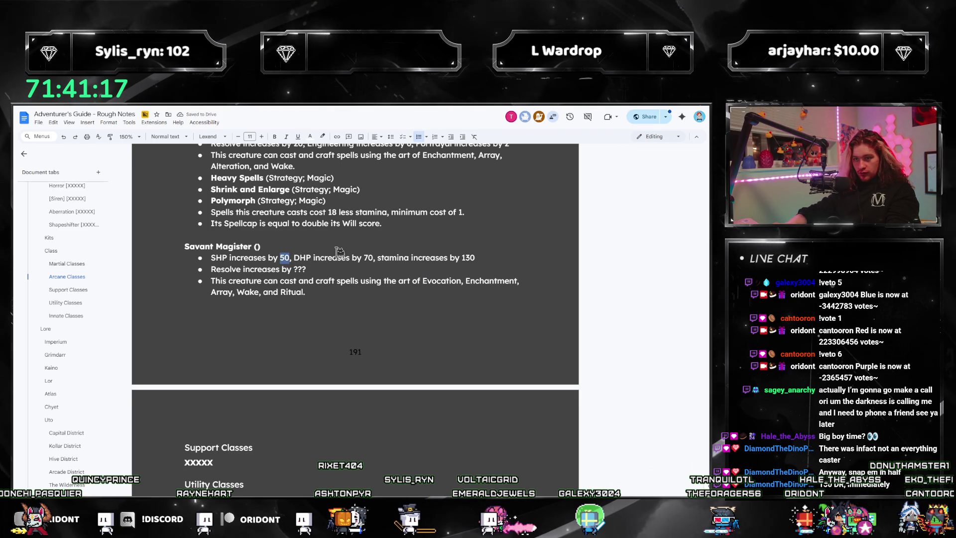
text(???)
double_click(371, 258)
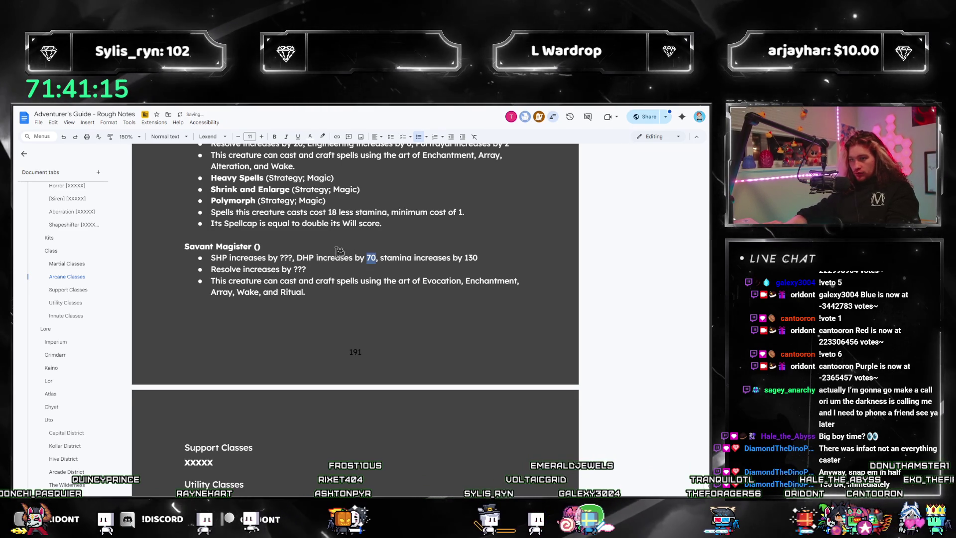
text(???)
- Replace stamina 130 with ??? and add Illusion, Divination, Necromancy and Alteration to the spell list
click(468, 258)
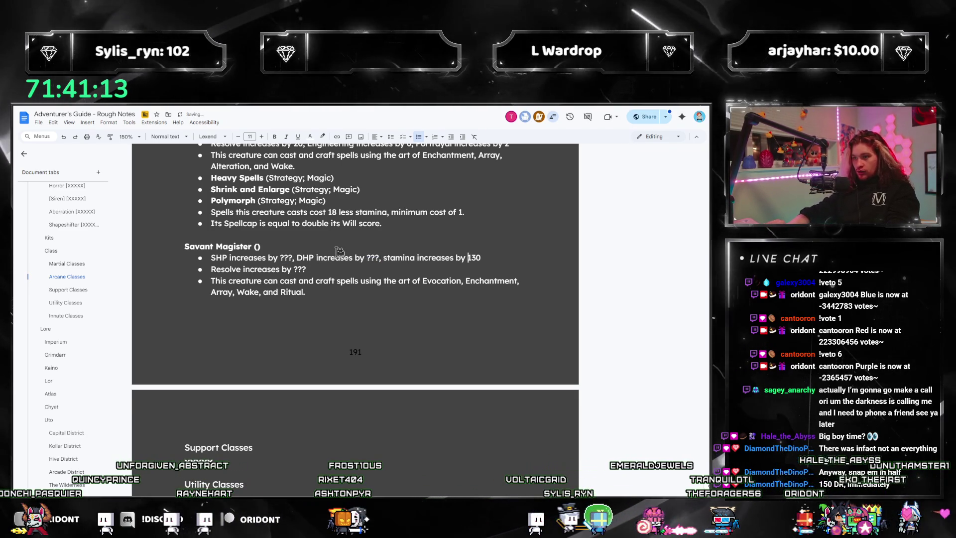
key(shift+End)
text(?)
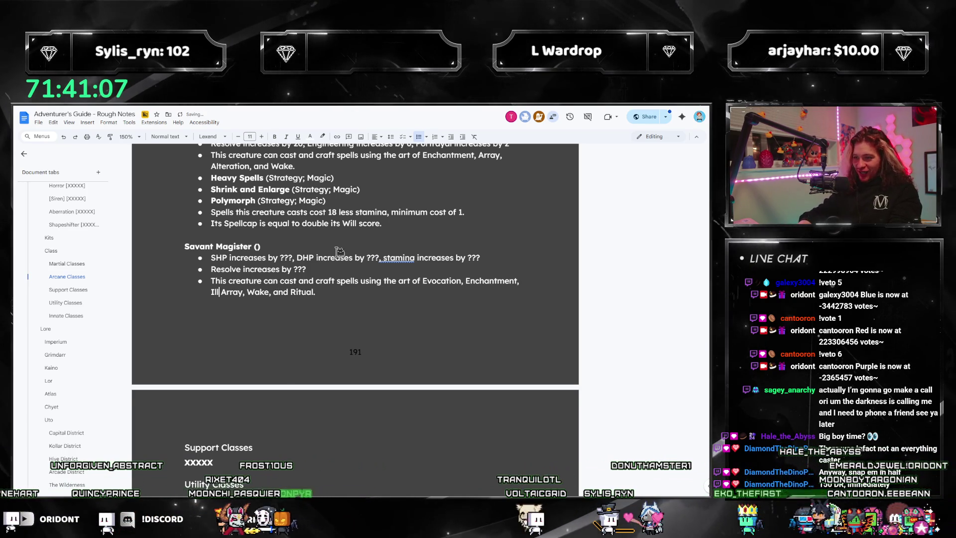
text(usion, )
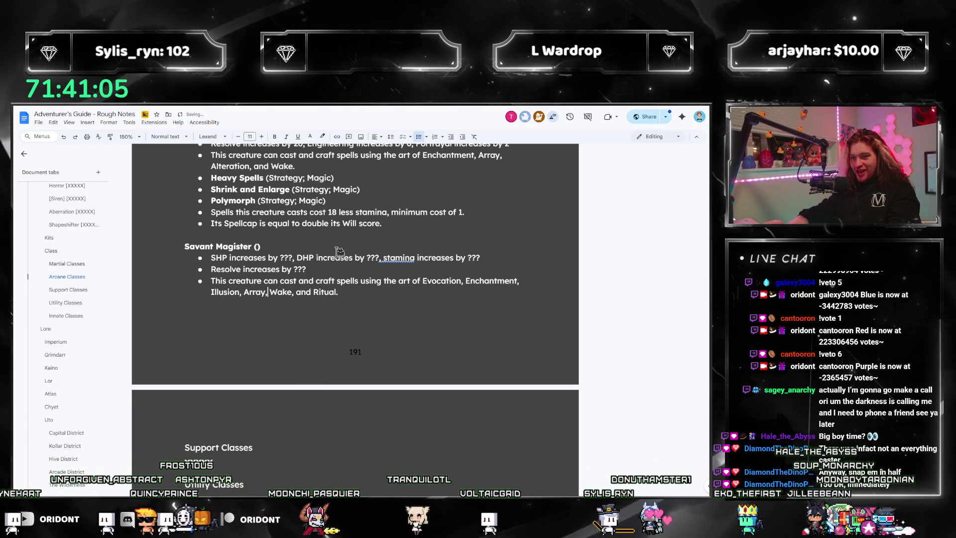
text( Divination, )
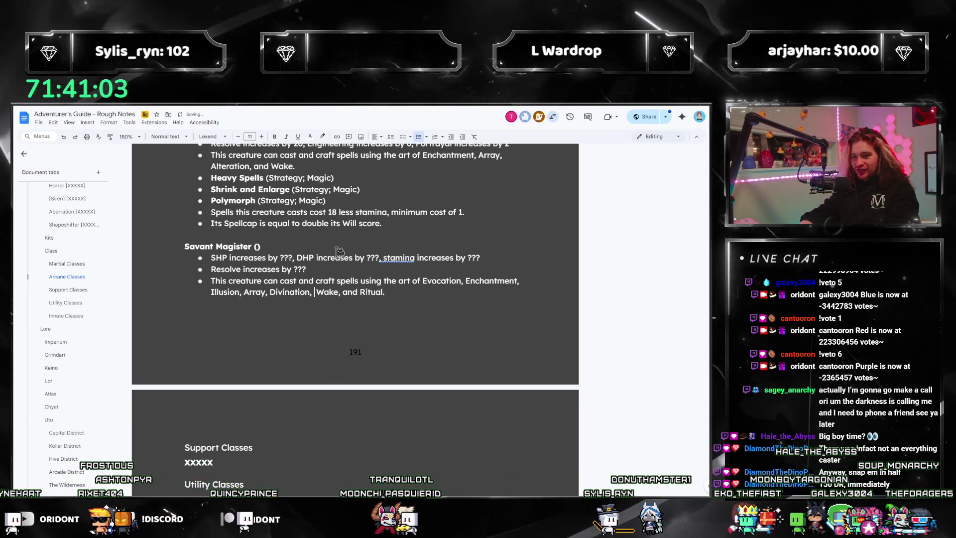
text(Necromancy,)
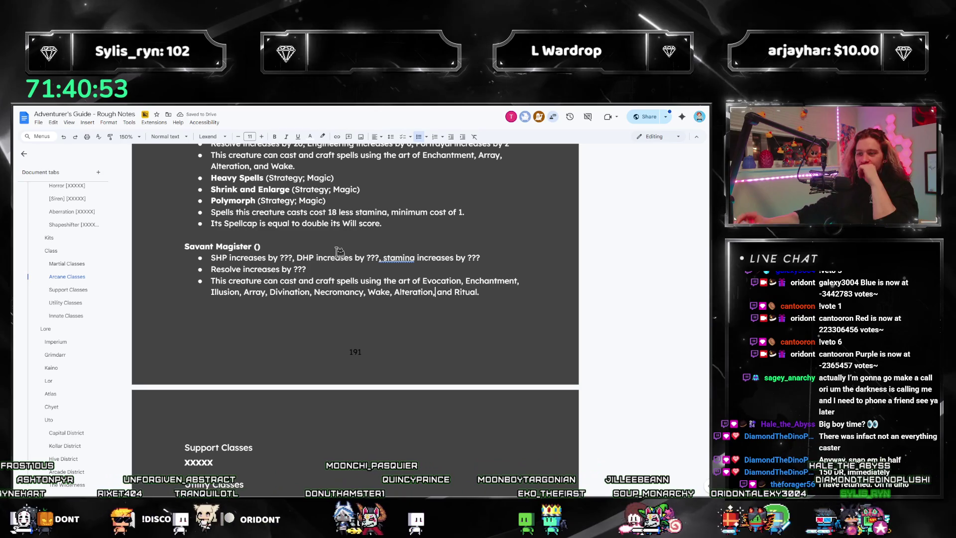
click(509, 291)
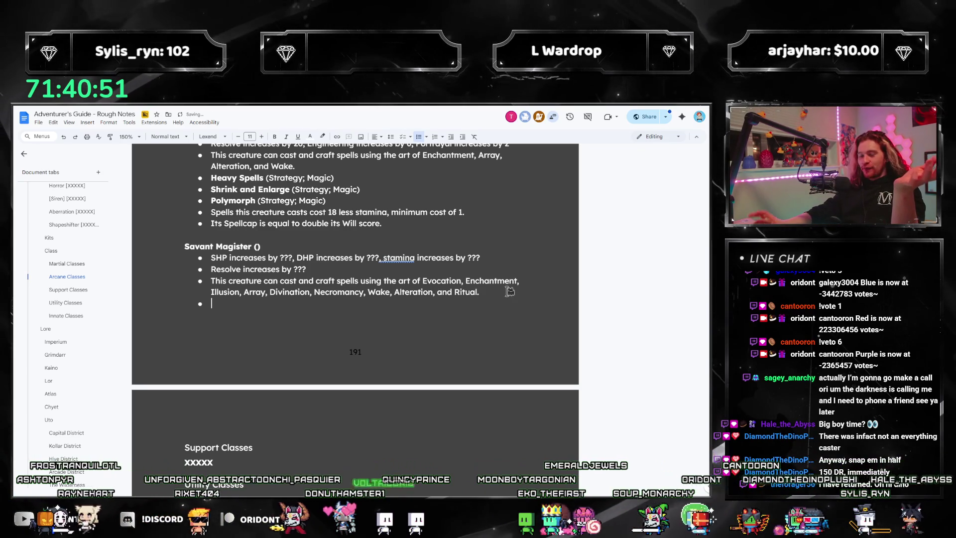
- Open the Wizard tab under Disciplines to view its Hardline and Web talents
scroll(330, 307, up, 3)
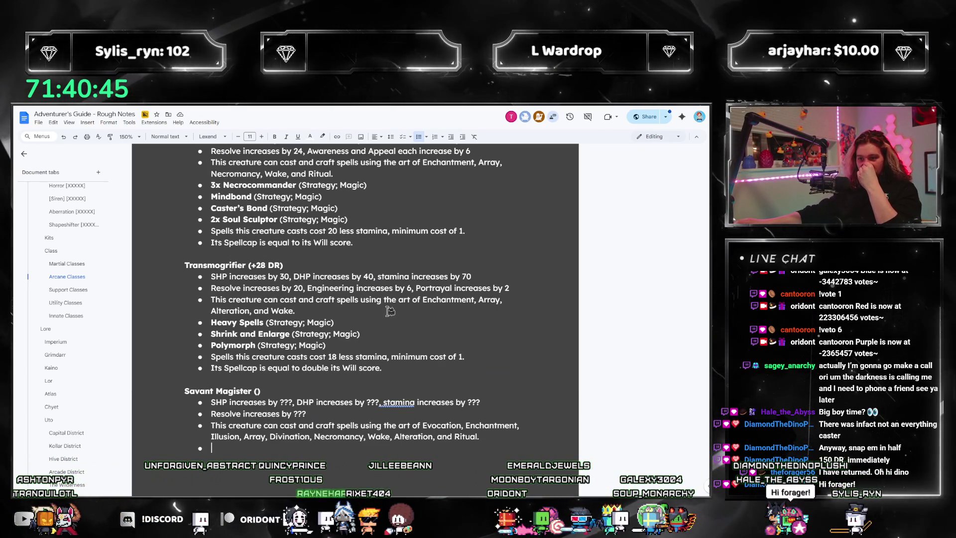
scroll(382, 319, up, 2)
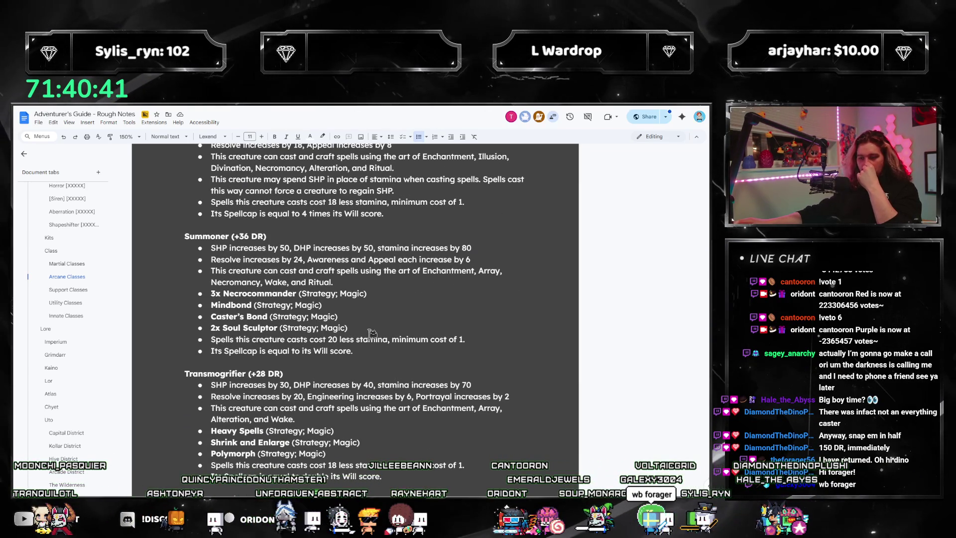
scroll(382, 339, down, 4)
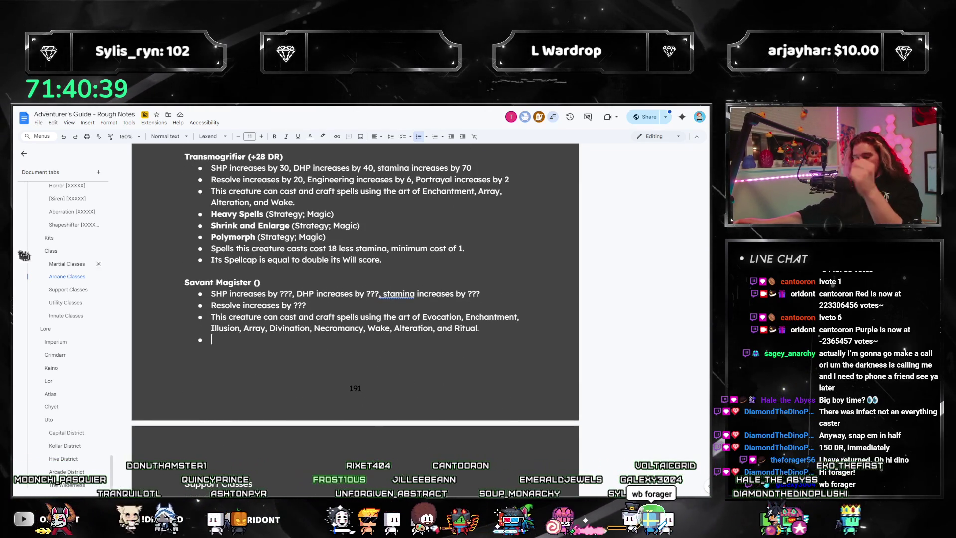
scroll(254, 331, up, 4)
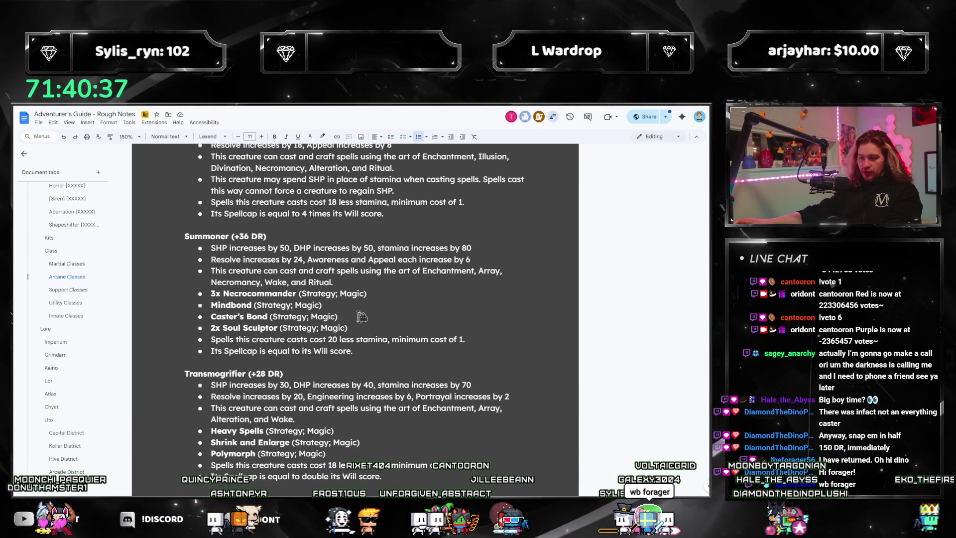
scroll(319, 344, down, 3)
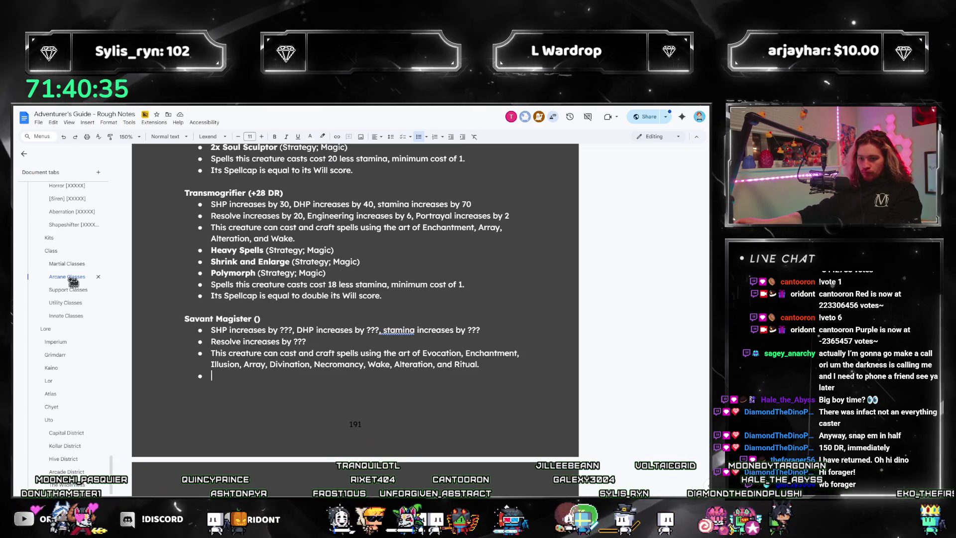
scroll(82, 283, up, 3)
scroll(81, 282, down, 10)
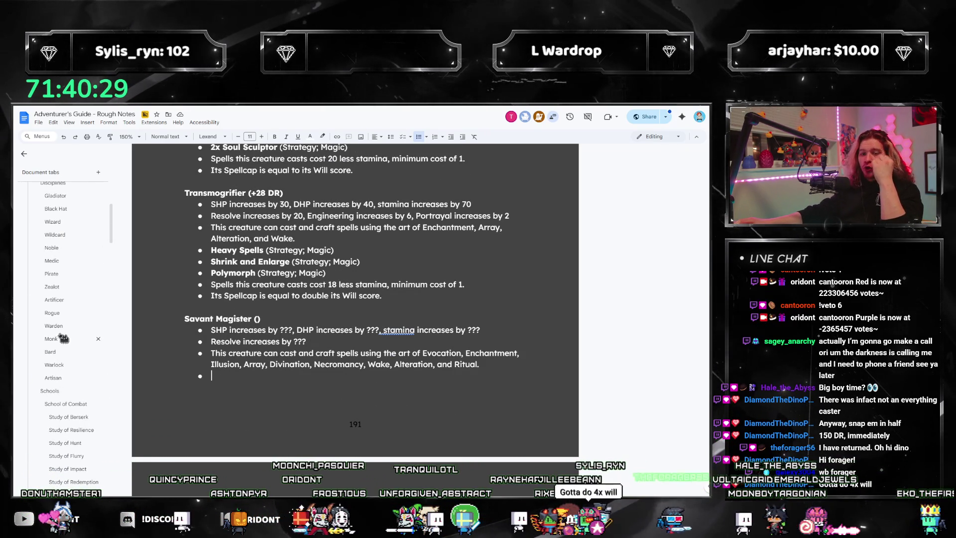
click(51, 225)
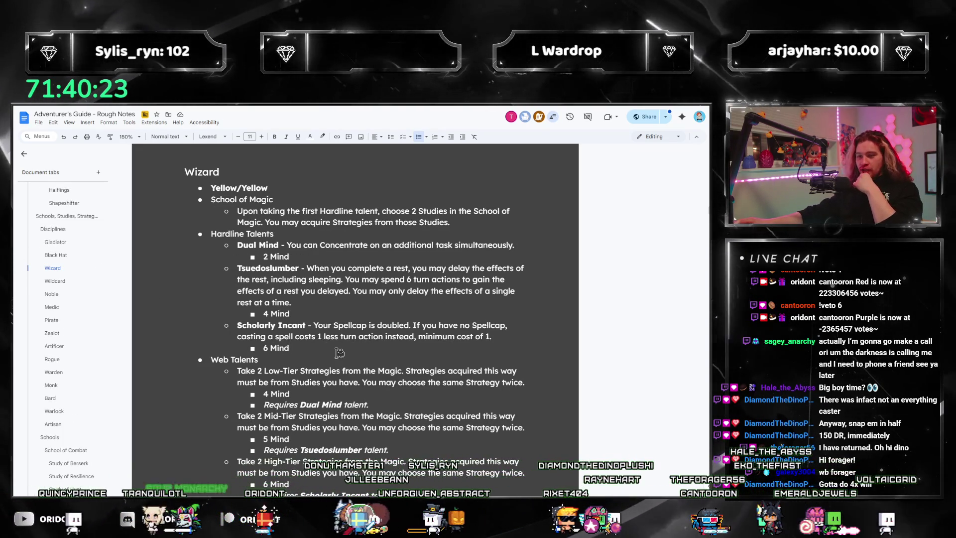
- Select and copy the Hardline talents Dual Mind through Scholarly Incant, including their Mind costs
click(339, 351)
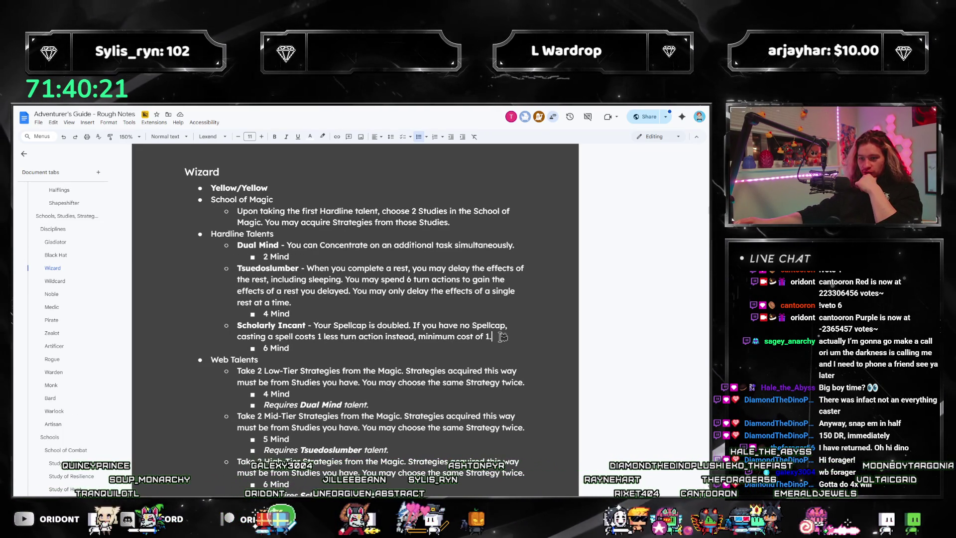
mouse_move(490, 335)
mouse_down()
mouse_move(238, 325)
mouse_move(418, 326)
mouse_up()
drag(321, 338, 269, 283)
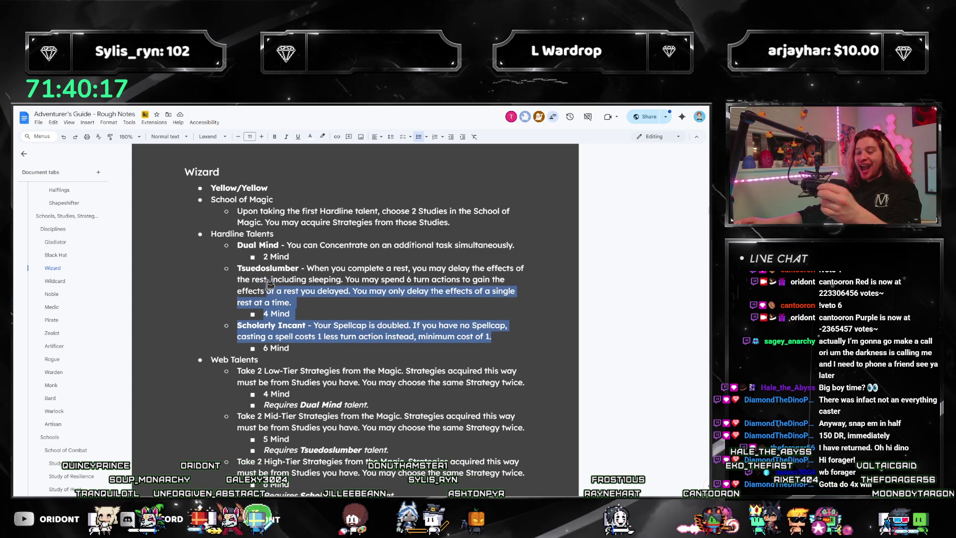
mouse_move(346, 350)
mouse_down()
mouse_move(214, 244)
mouse_move(211, 261)
mouse_up()
scroll(121, 472, down, 10)
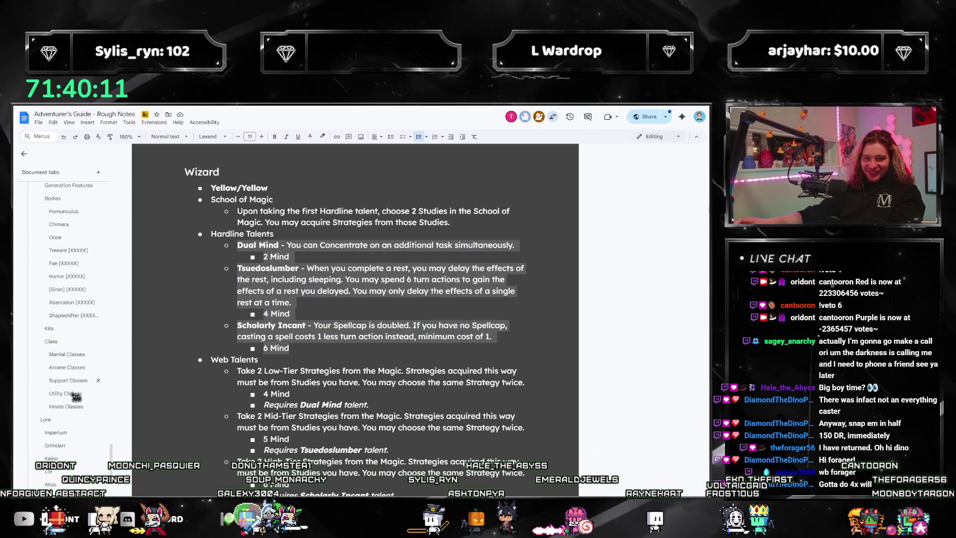
click(52, 379)
- Paste Dual Mind, Tsuedoslumber and Scholarly Incant, recolour them with dark-red highlight, and add a bullet after 'Ritual.'
scroll(237, 383, up, 5)
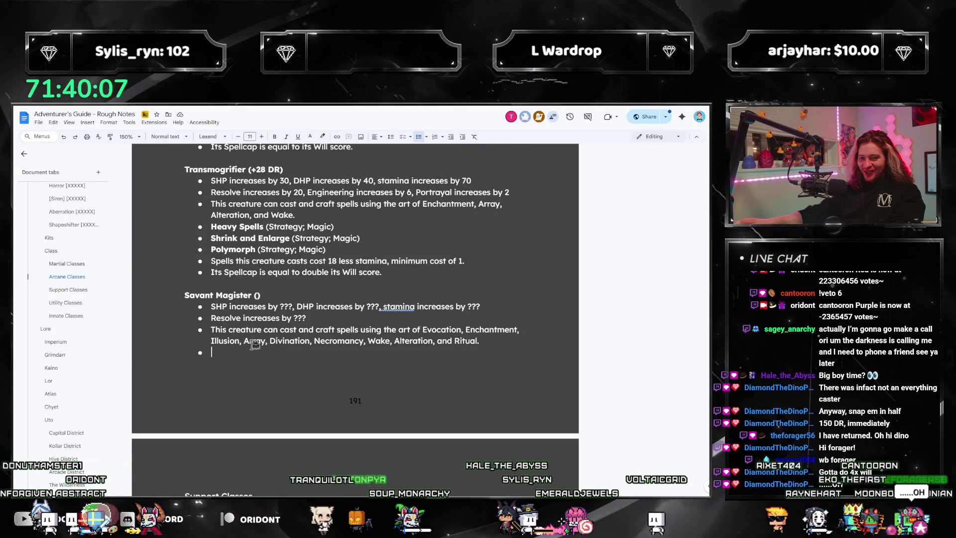
text(Dual Mind - You can Concentrate on an additional task simultaneously. 2 Mind Tsuedoslumber - When you complete a rest, you may delay the effects of the rest, including sleeping. You may spend 6 turn actions to gain the effects of a rest you delayed. You may only delay the effects of a single rest at a time. 4 Mind Scholarly Incant - Your Spellcap is doubled. If you have no Spellcap, casting a spell costs 1 less turn action instead, minimum cost of 1. 6 Mind)
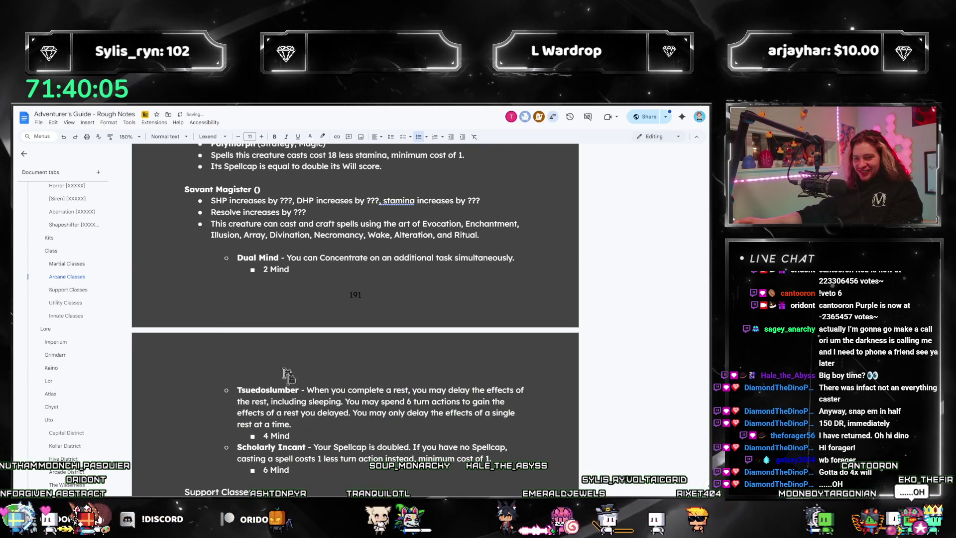
key(ctrl+shift+Up)
key(ctrl+shift+Up)
key(ctrl+shift+Up)
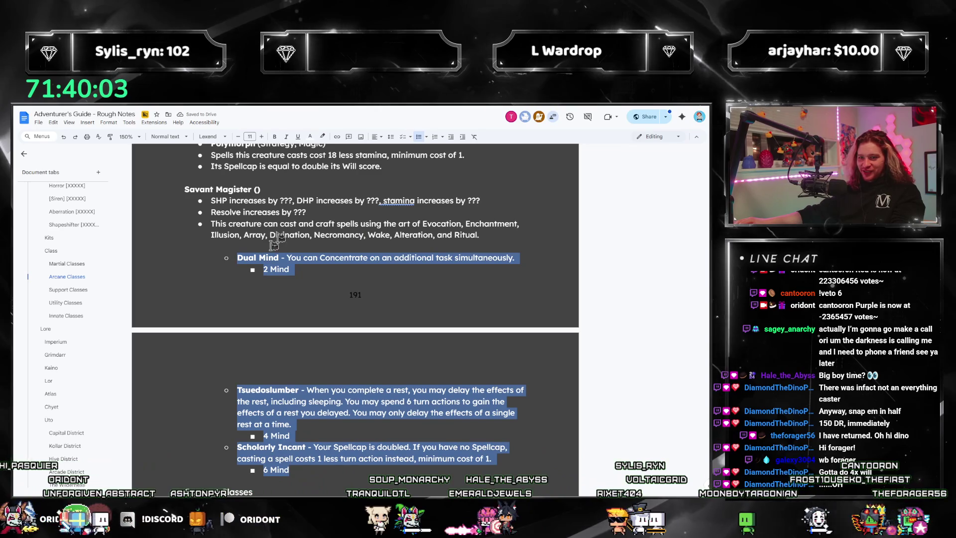
click(310, 136)
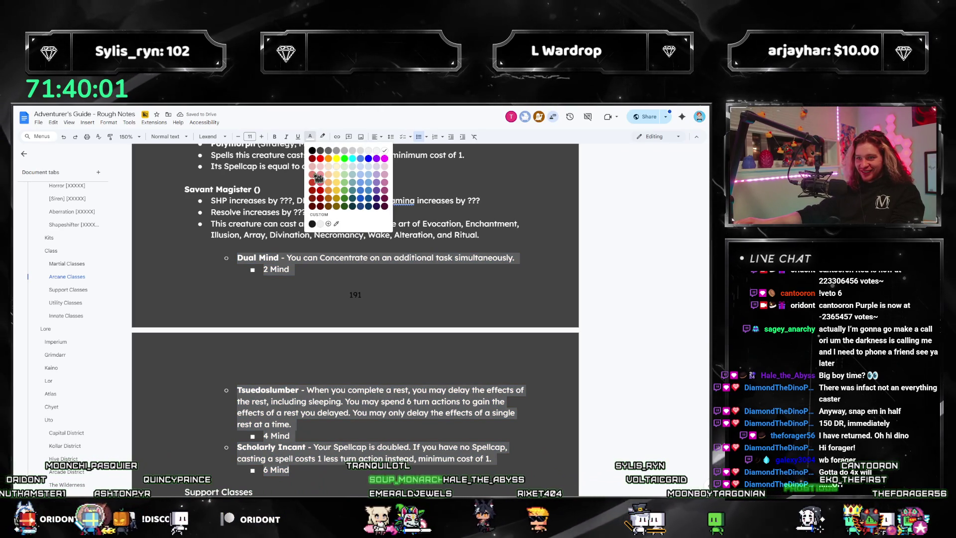
click(314, 208)
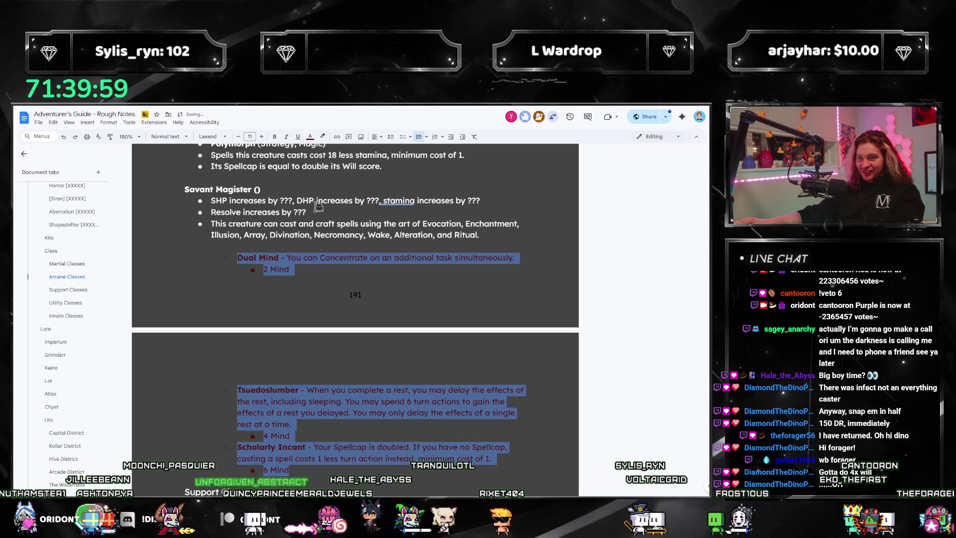
click(325, 136)
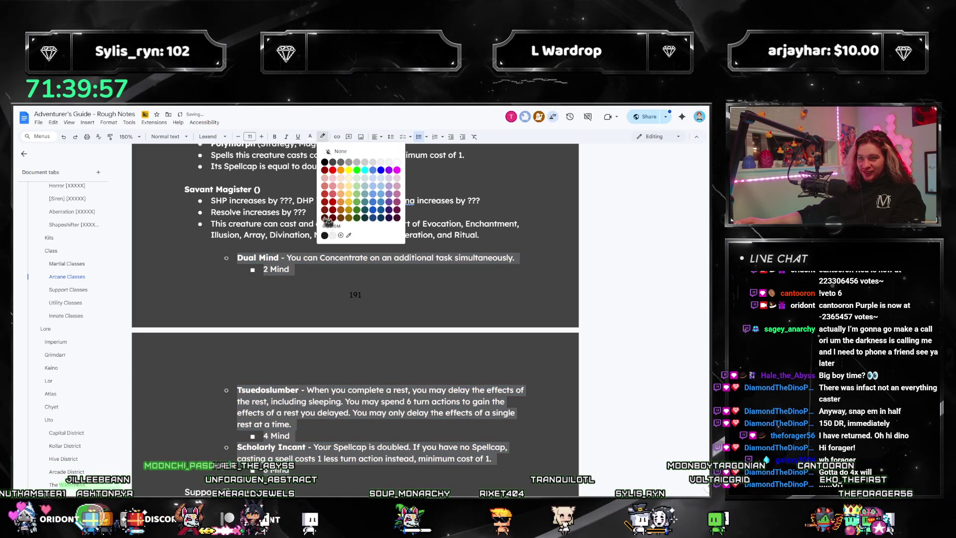
click(326, 218)
click(480, 235)
key(Return)
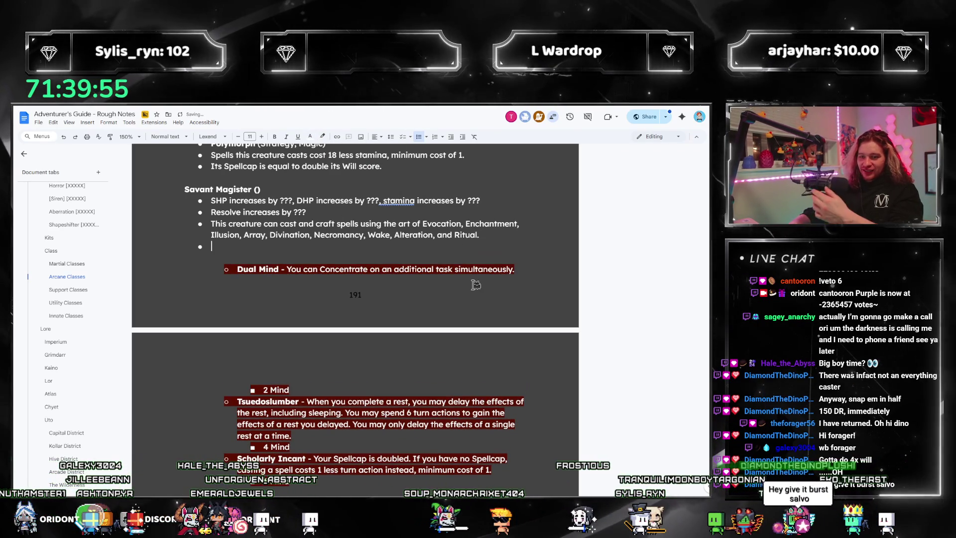
- Write the bullet: Concentrates on 2 tasks simultaneously and can Block or Dodge, attack, and cast spells
text(Thi)
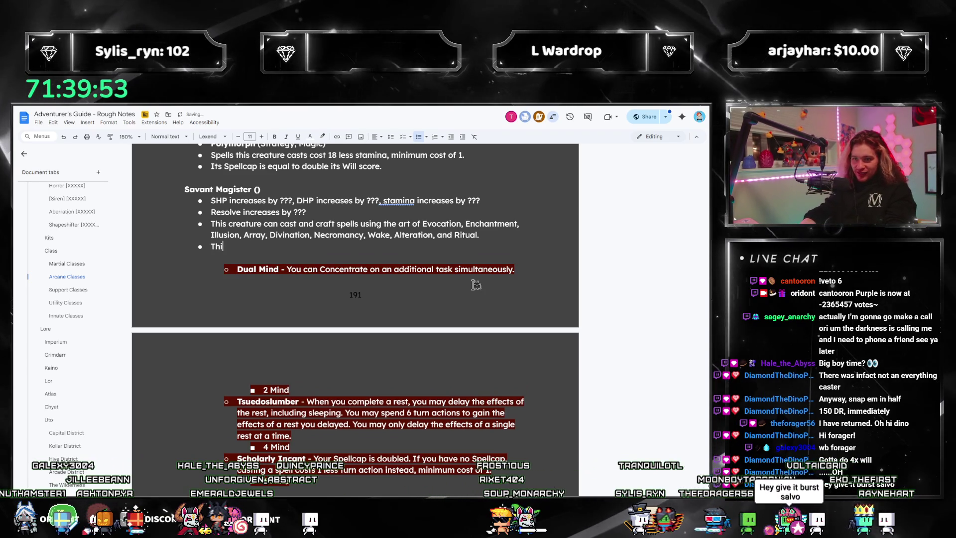
text(s)
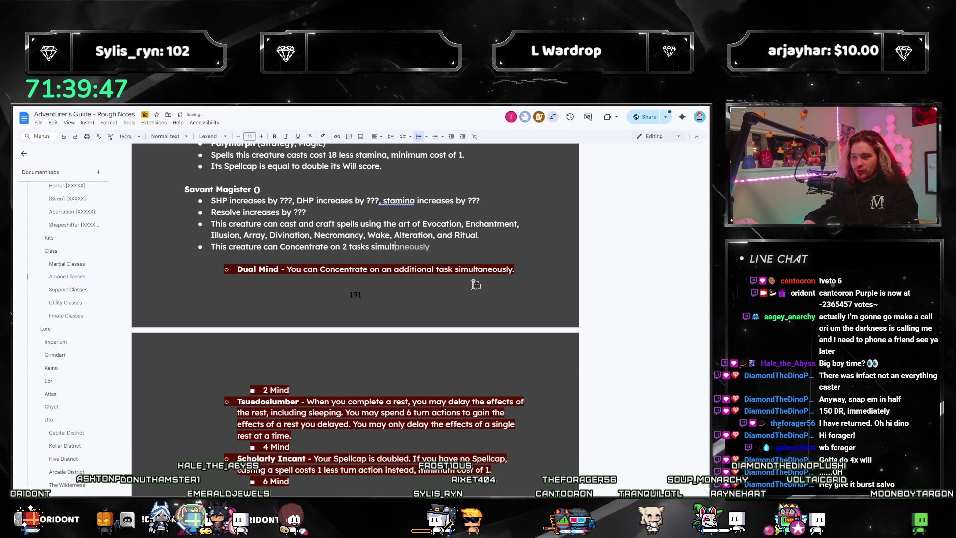
key(Tab)
text(, )
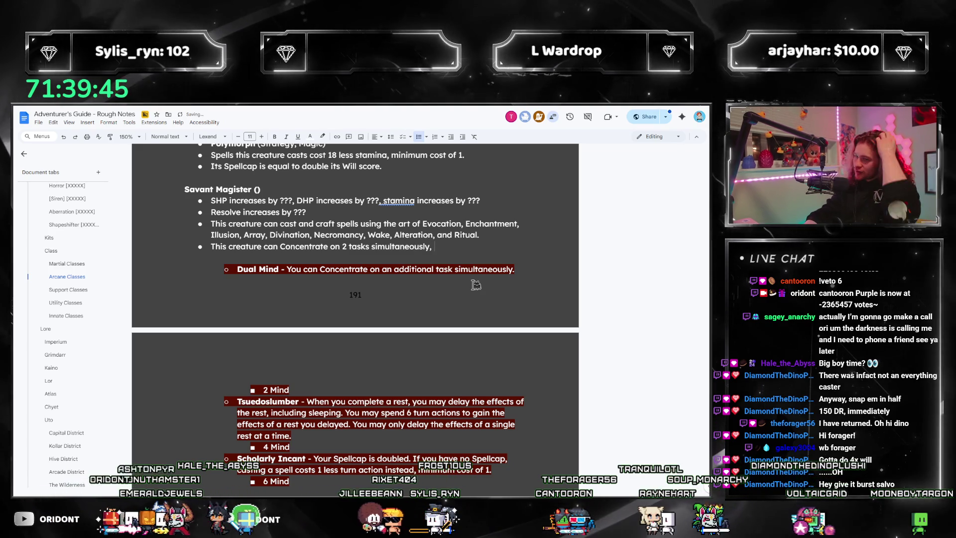
text(and )
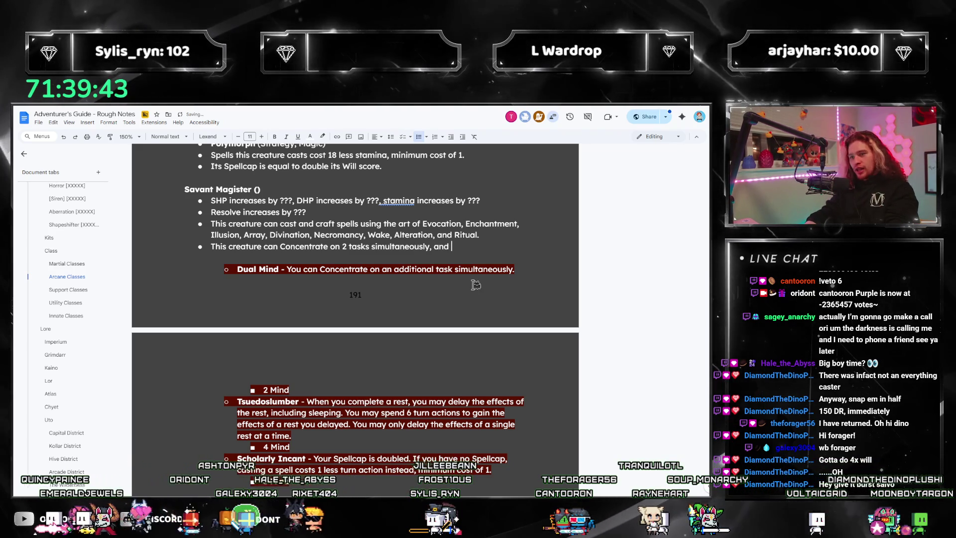
text(can b)
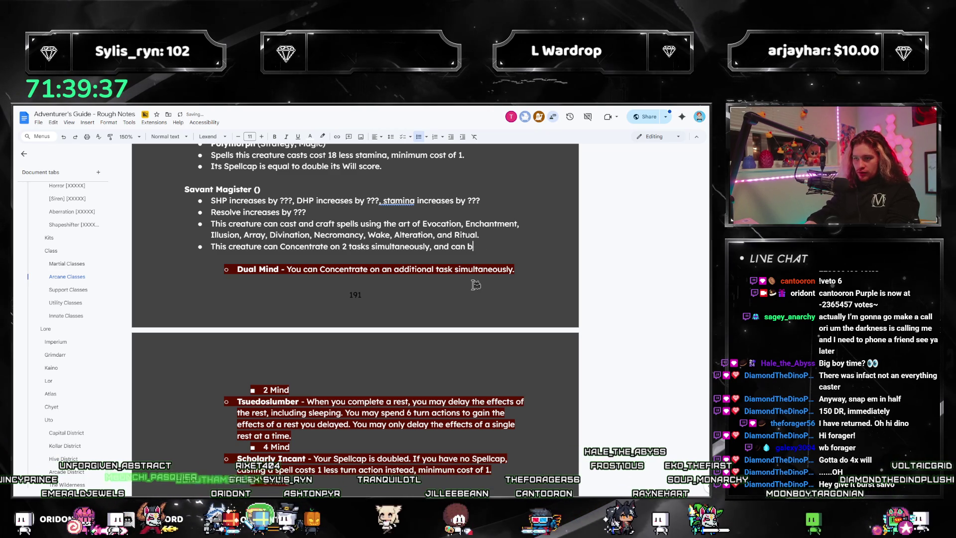
key(BackSpace)
text(take the Attack)
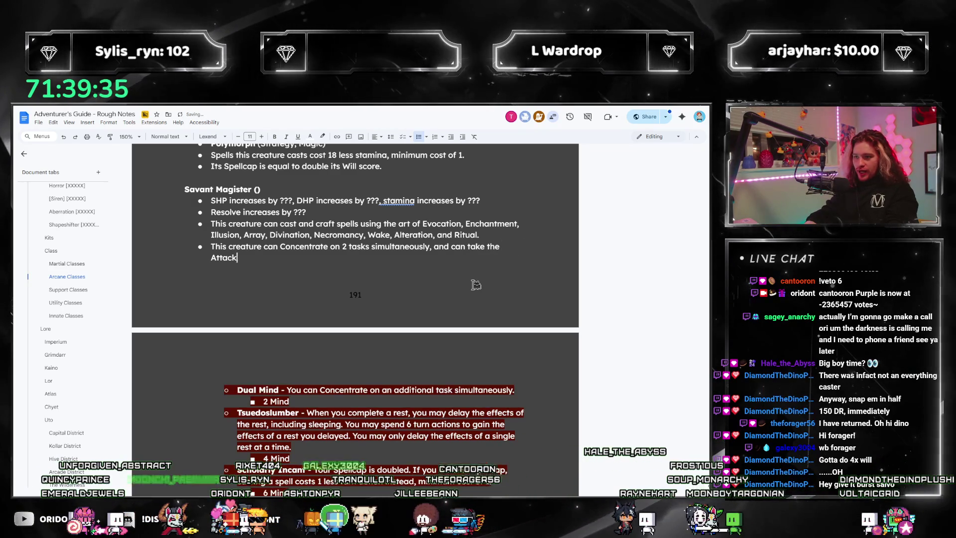
text(, Block, Dodg)
key(BackSpace)
key(BackSpace)
key(BackSpace)
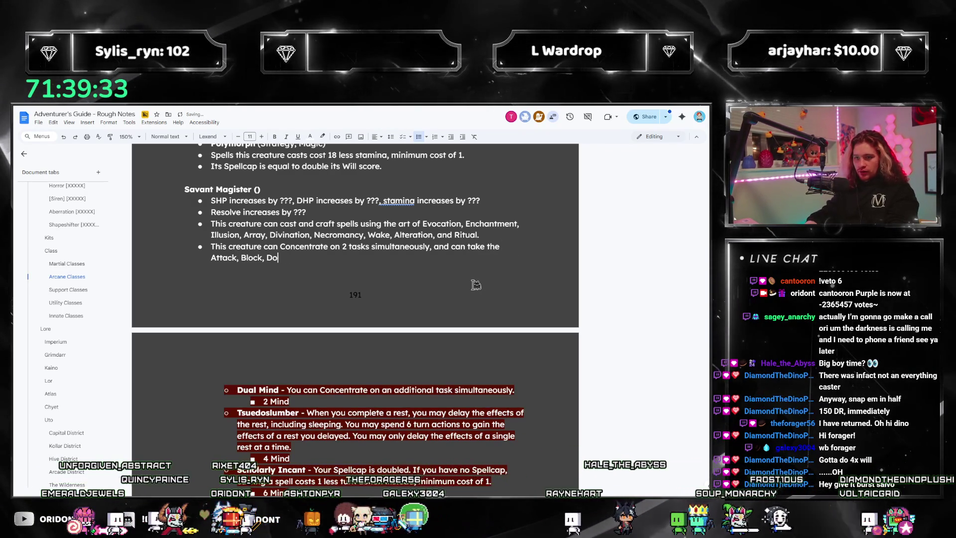
text(an)
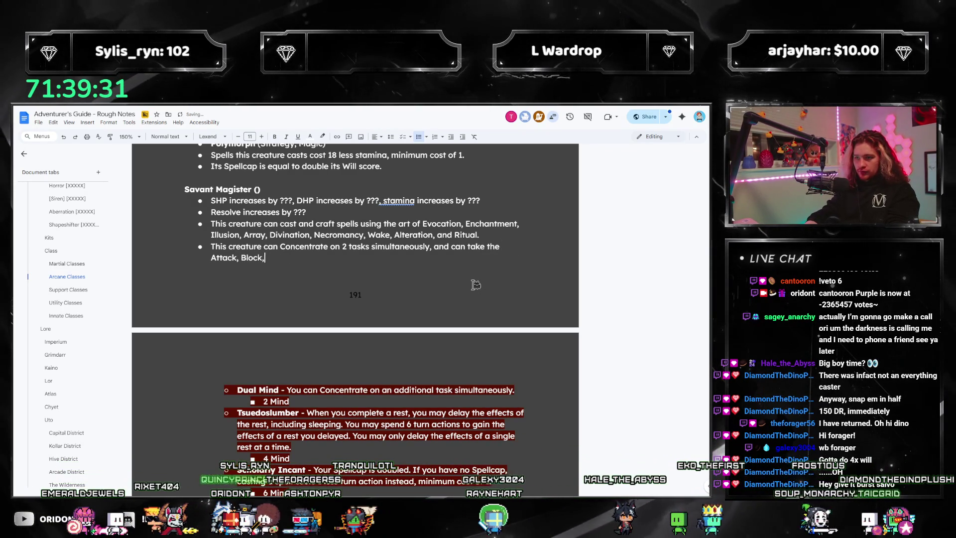
key(BackSpace)
key(BackSpace)
key(BackSpace)
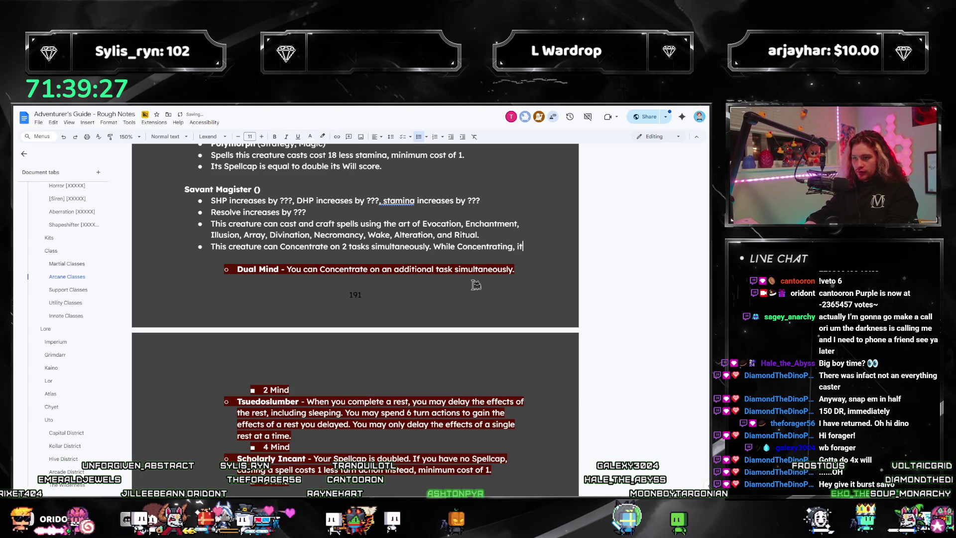
text(can take the Bloc)
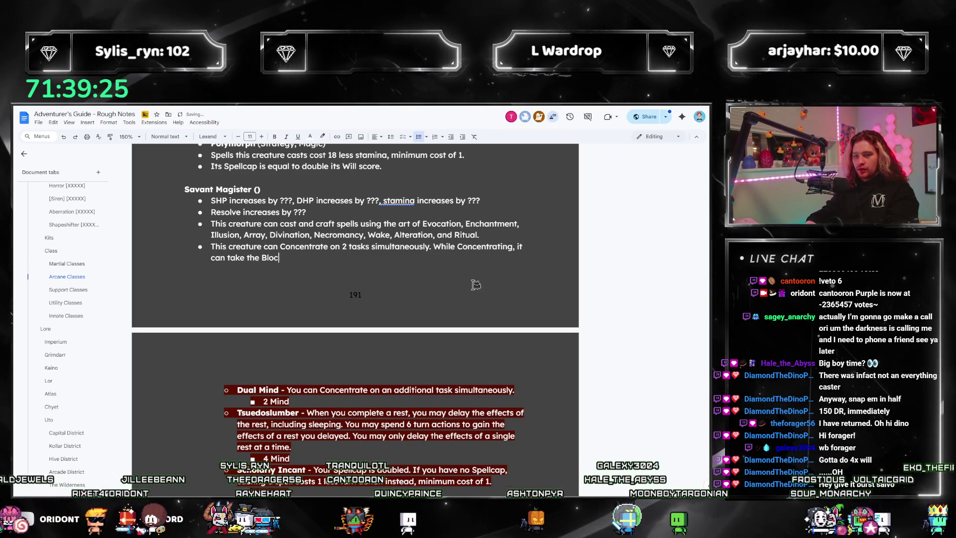
text(k or Dodge Action, )
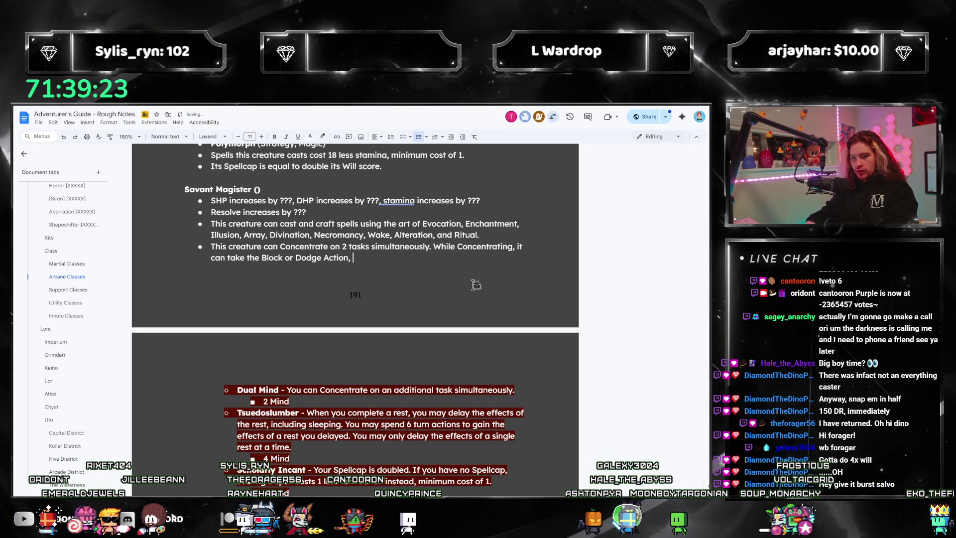
text(attack, and cast spells.)
key(Return)
scroll(507, 257, down, 1)
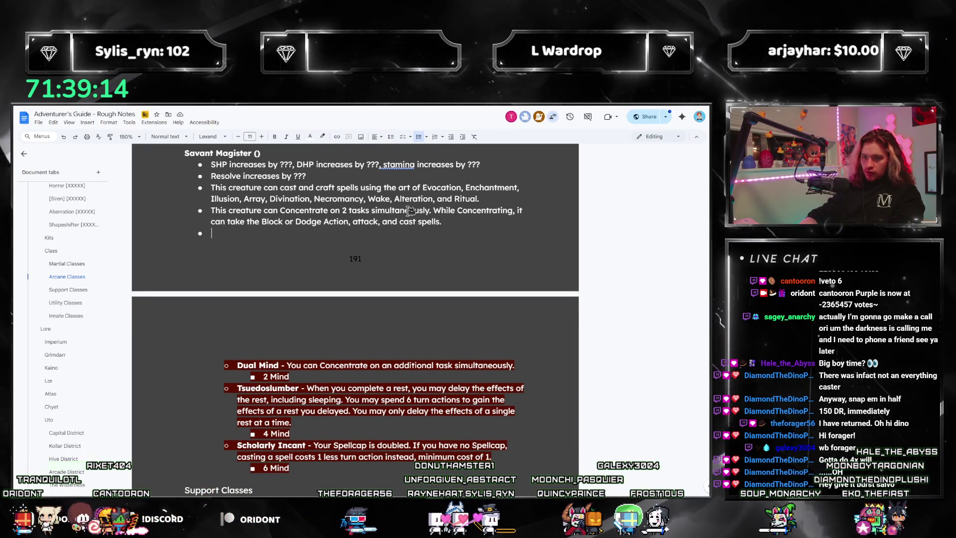
key(ctrl+b)
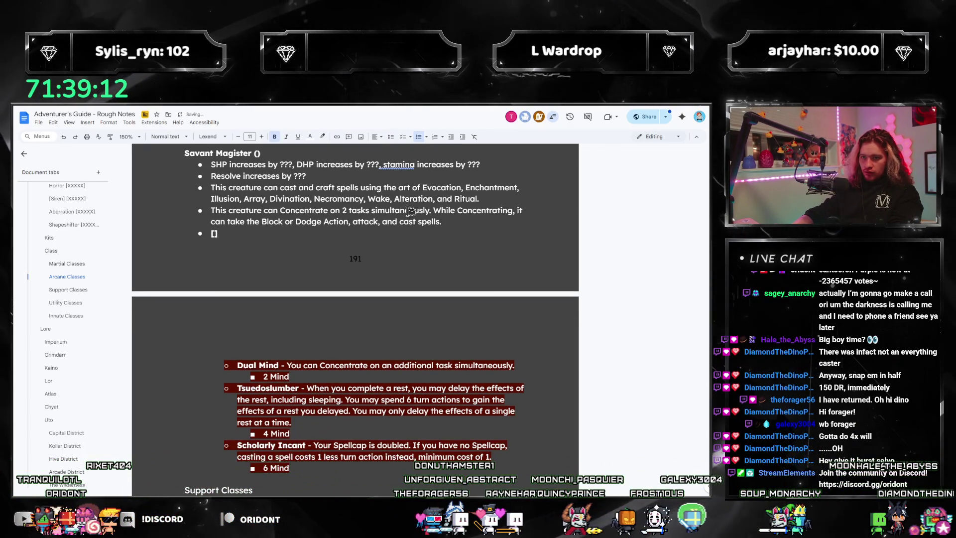
- Paste the Summoner's 'Caster's Bond (Strategy; Magic)' line into Savant Magister's empty bullet and rename it Tsuedoslumber
scroll(409, 211, up, 6)
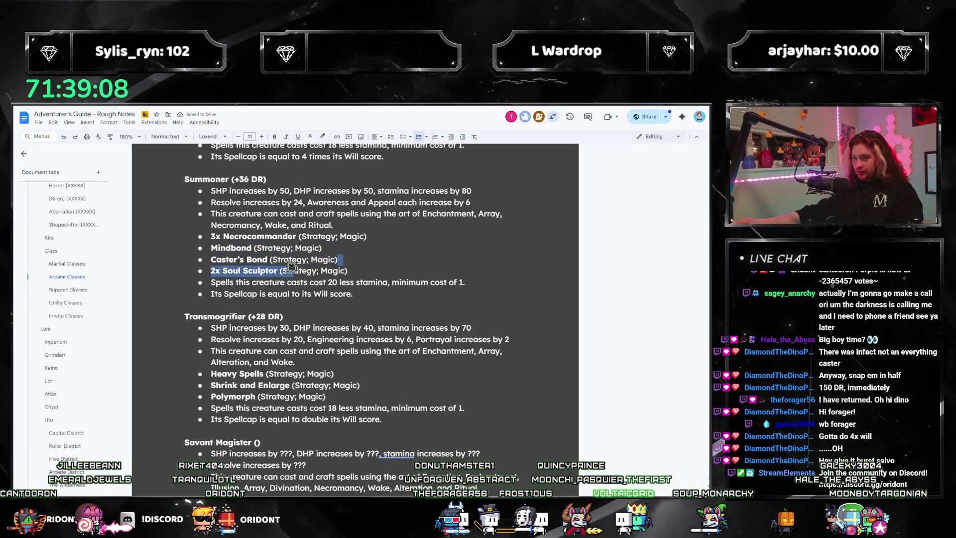
key(ctrl+c)
scroll(213, 258, down, 4)
click(234, 342)
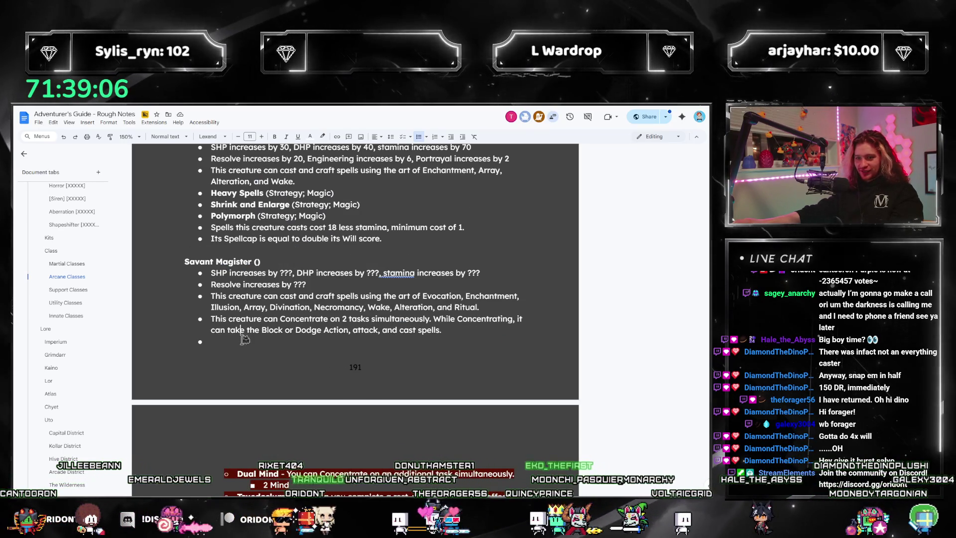
key(ctrl+v)
double_click(234, 342)
key(ctrl+shift+Right)
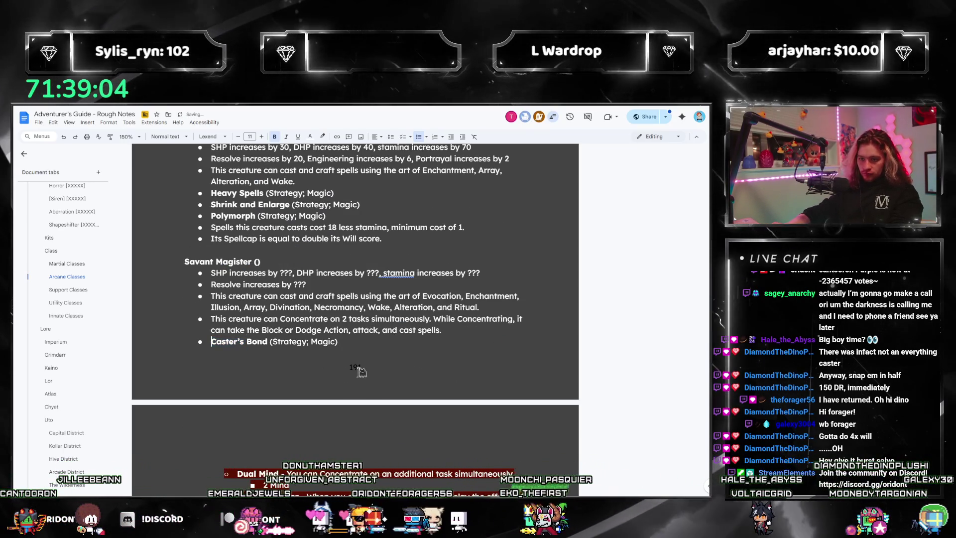
text(Tsuedoslumb)
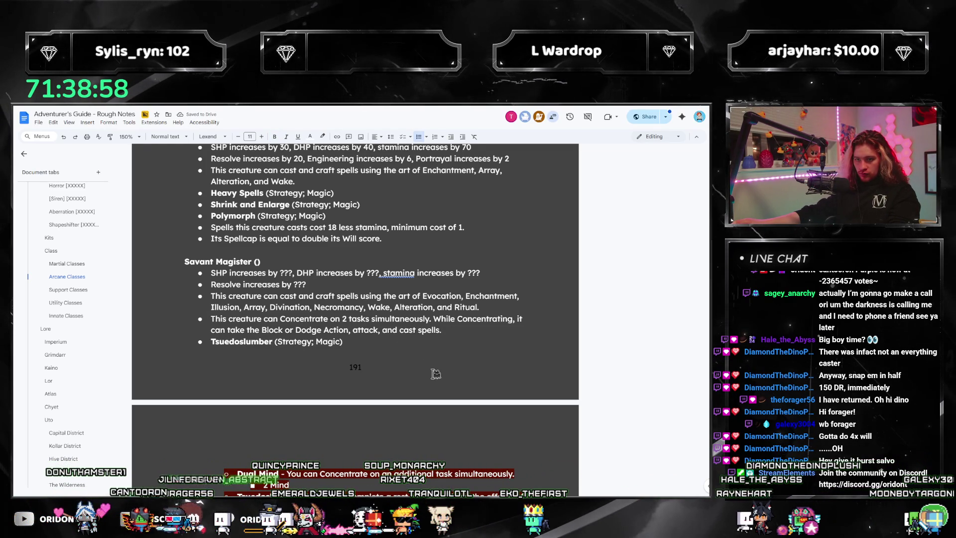
scroll(306, 341, up, 20)
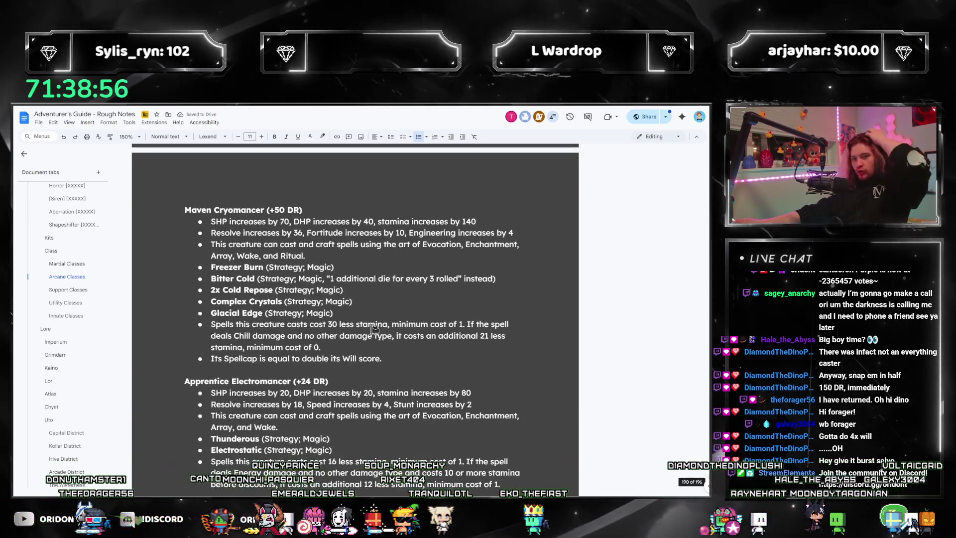
- Scroll through the notes and jump to the Kits section
scroll(374, 329, up, 20)
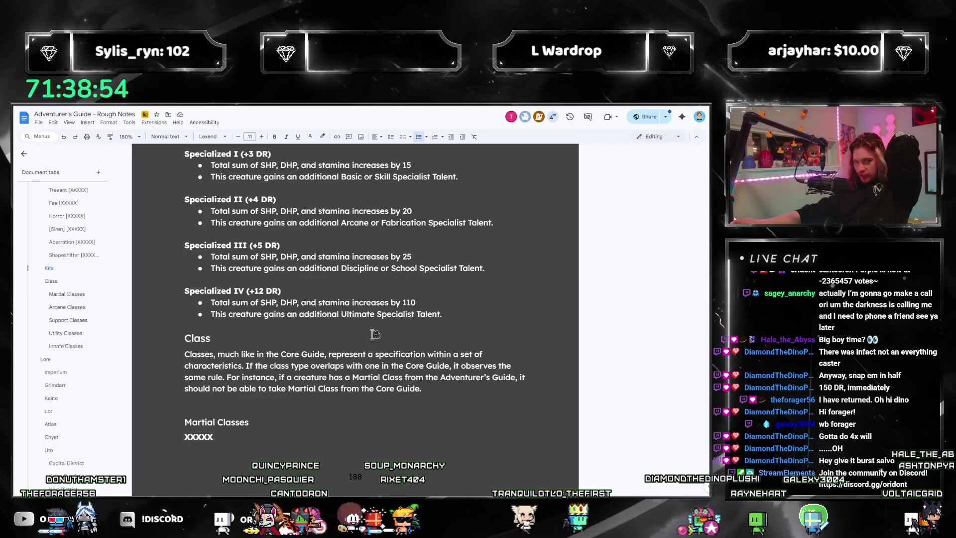
scroll(375, 332, down, 8)
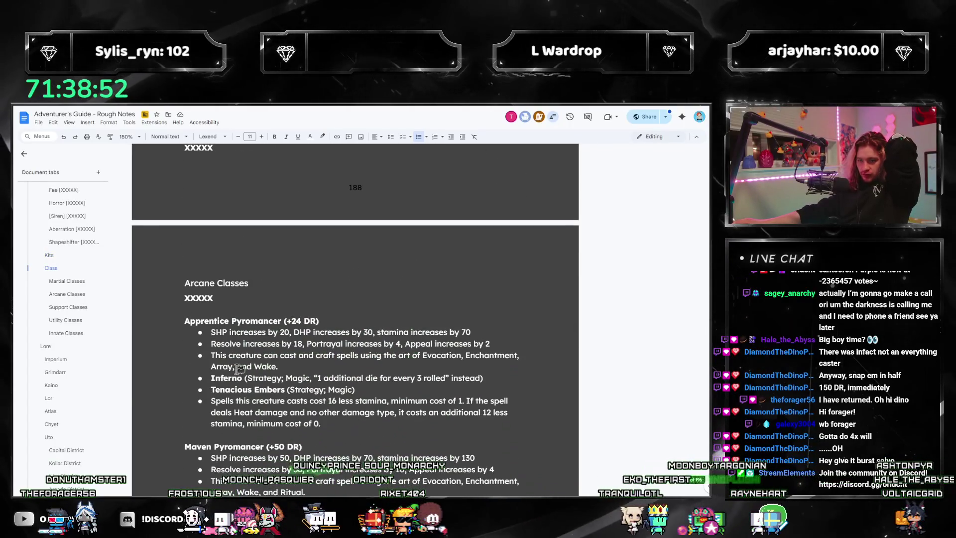
scroll(240, 367, down, 5)
scroll(386, 375, down, 10)
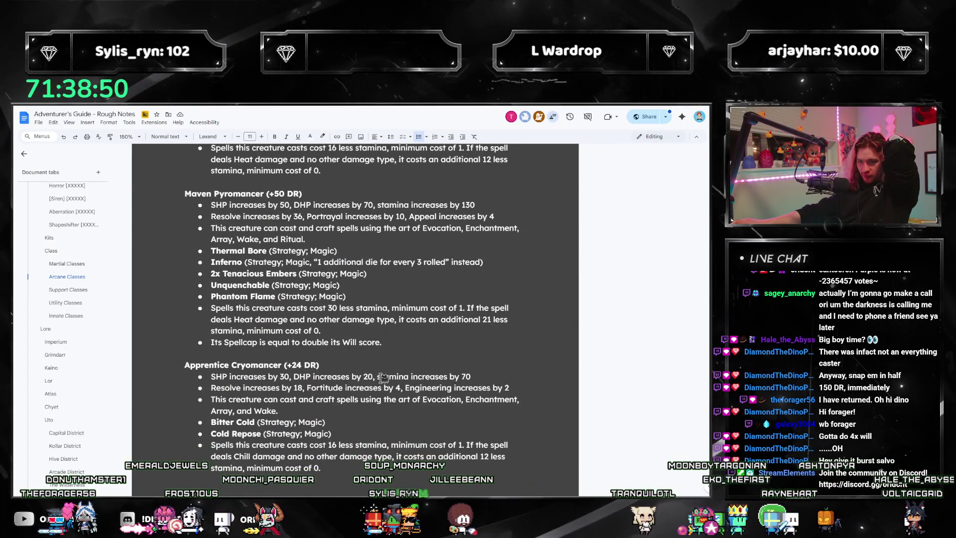
scroll(382, 379, down, 6)
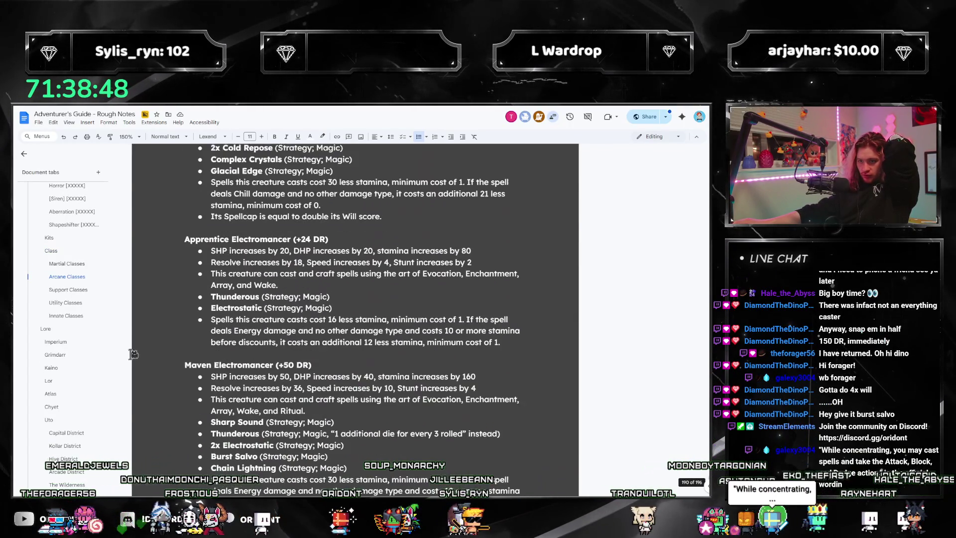
click(55, 213)
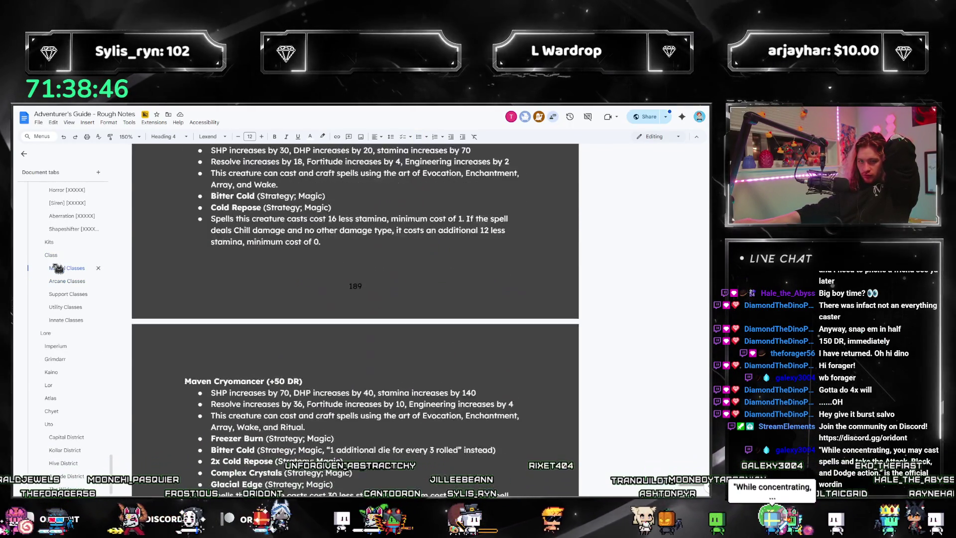
scroll(366, 356, up, 4)
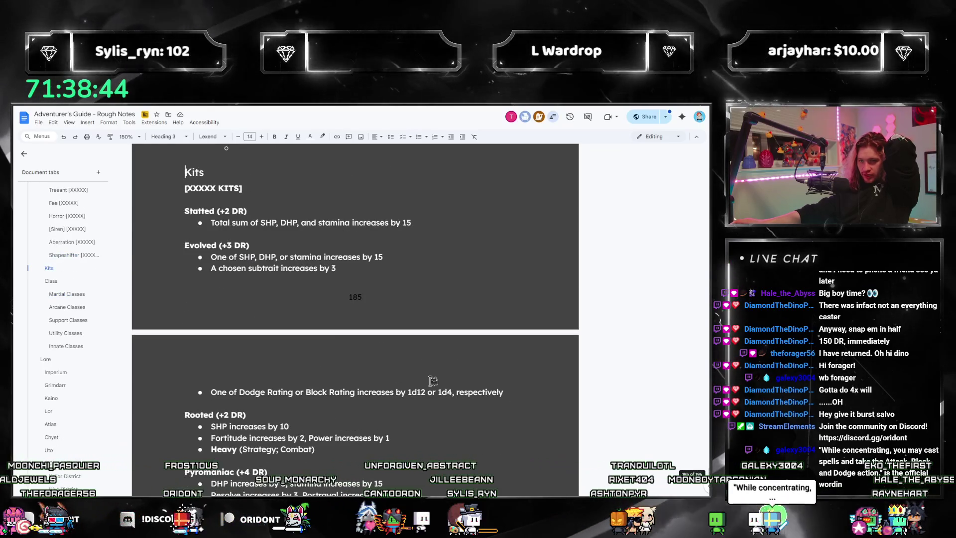
scroll(433, 382, down, 3)
scroll(392, 330, down, 3)
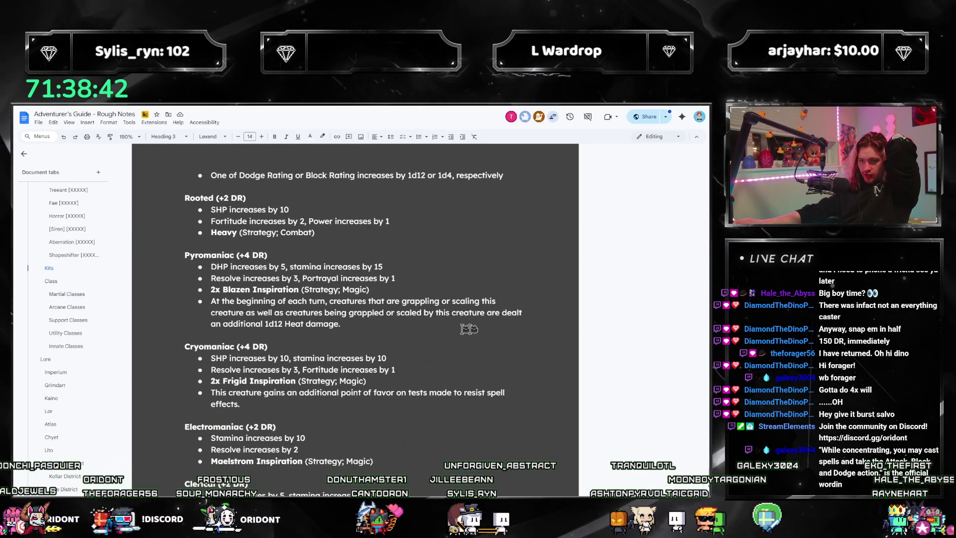
scroll(468, 329, down, 3)
scroll(338, 309, down, 4)
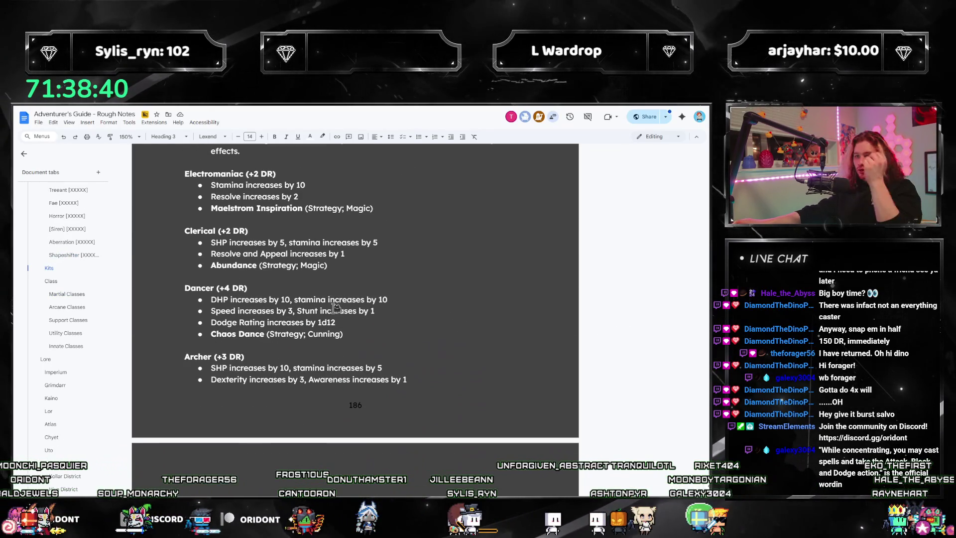
scroll(385, 317, down, 3)
scroll(385, 317, down, 8)
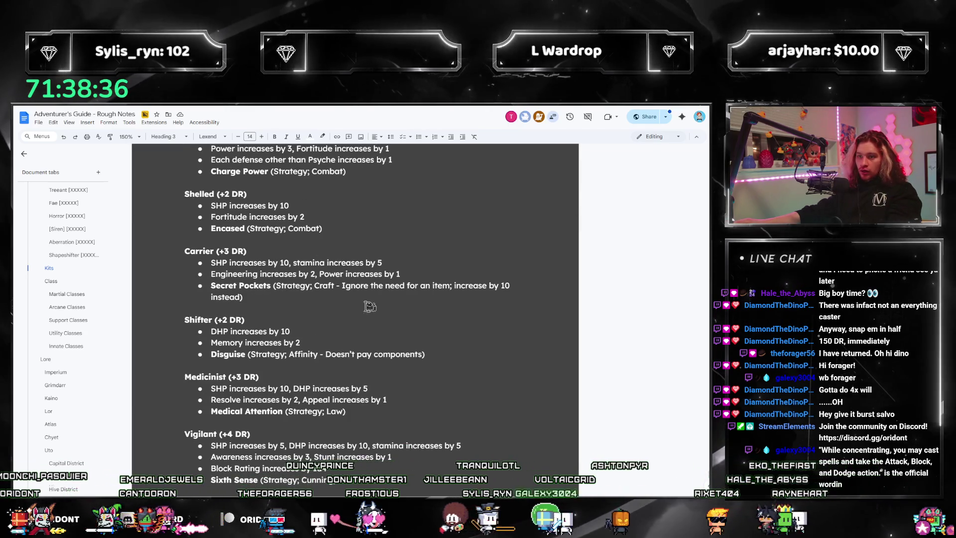
scroll(393, 303, down, 3)
scroll(426, 277, down, 10)
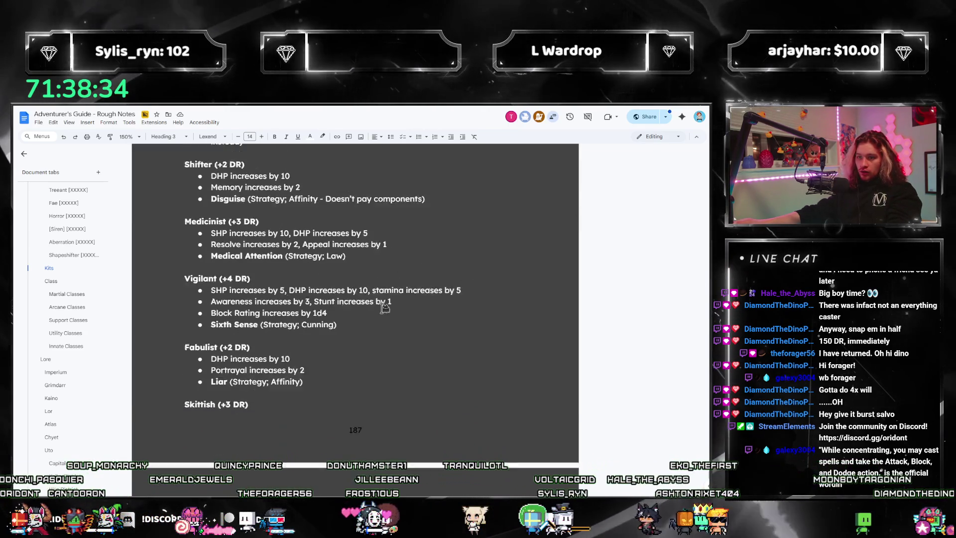
scroll(339, 317, down, 6)
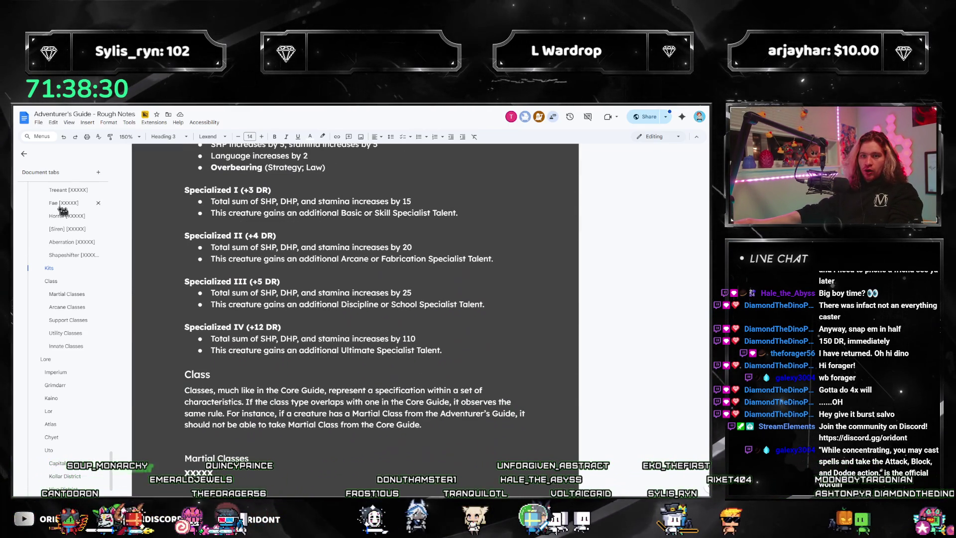
scroll(62, 212, up, 2)
- Go via the Ooze section to the Arcane Classes tab and scroll toward Savant Magister
click(65, 250)
scroll(396, 288, up, 7)
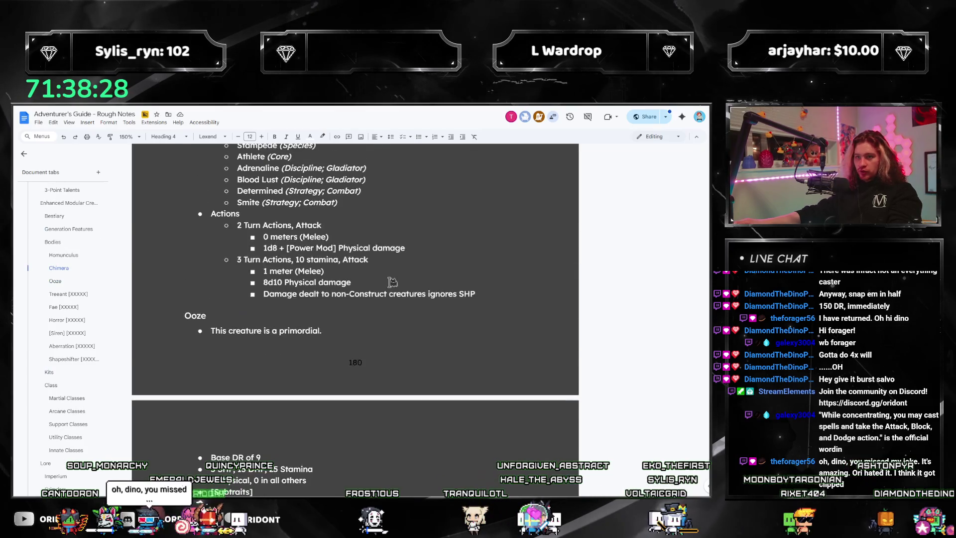
scroll(62, 319, down, 4)
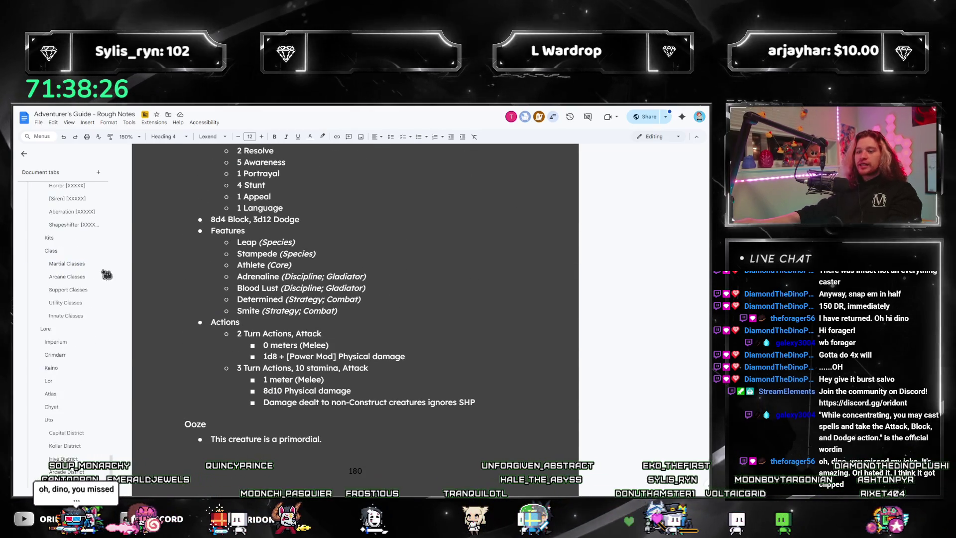
click(67, 276)
scroll(262, 372, down, 4)
scroll(262, 372, down, 15)
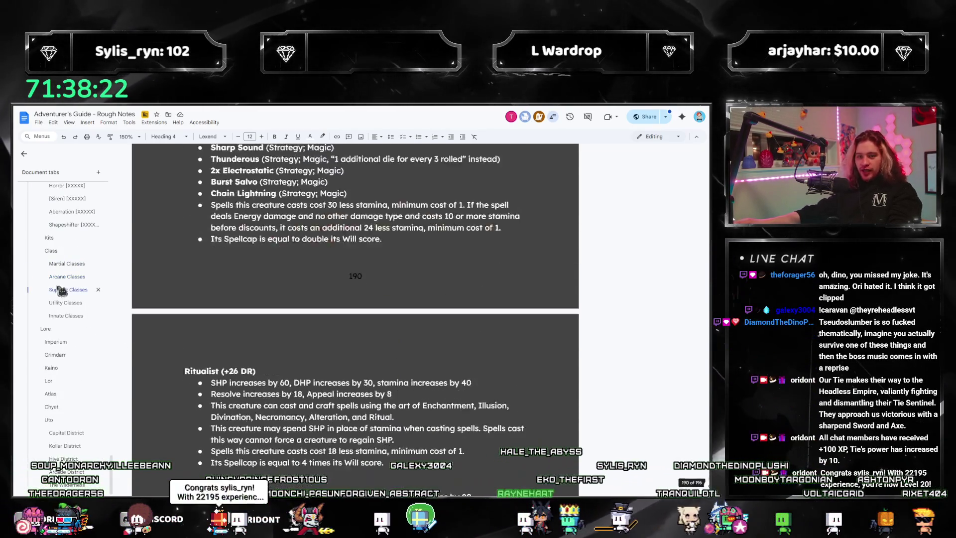
scroll(289, 316, up, 2)
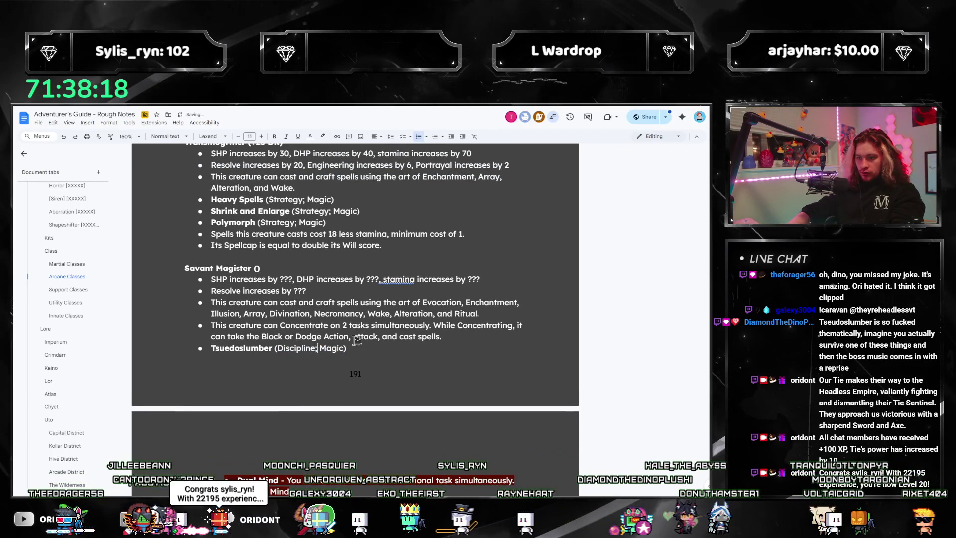
- Tag Tsuedoslumber as a Wizard talent and start a new bold bullet stating there is no Spellcap
text(zard)
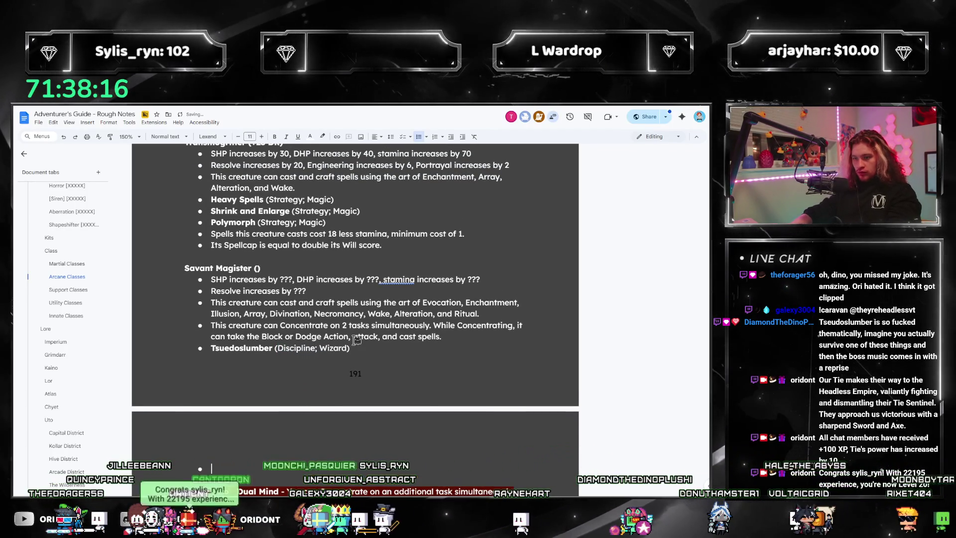
key(End)
key(Return)
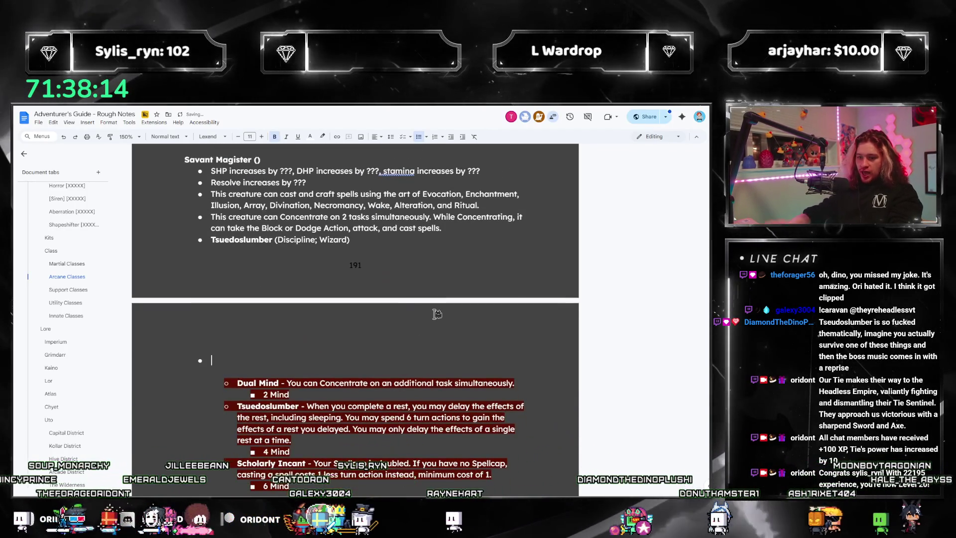
key(ctrl+b)
key(ctrl+b)
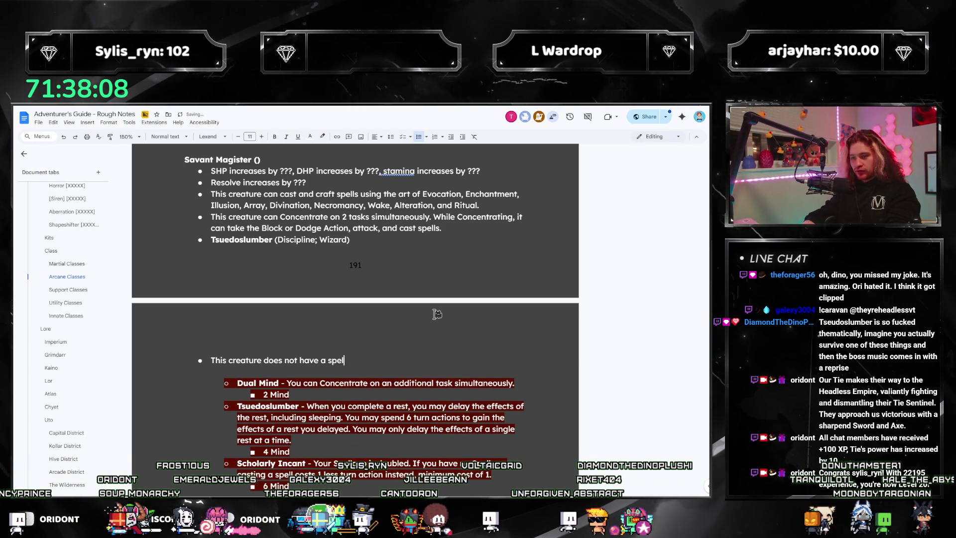
text(lcap. )
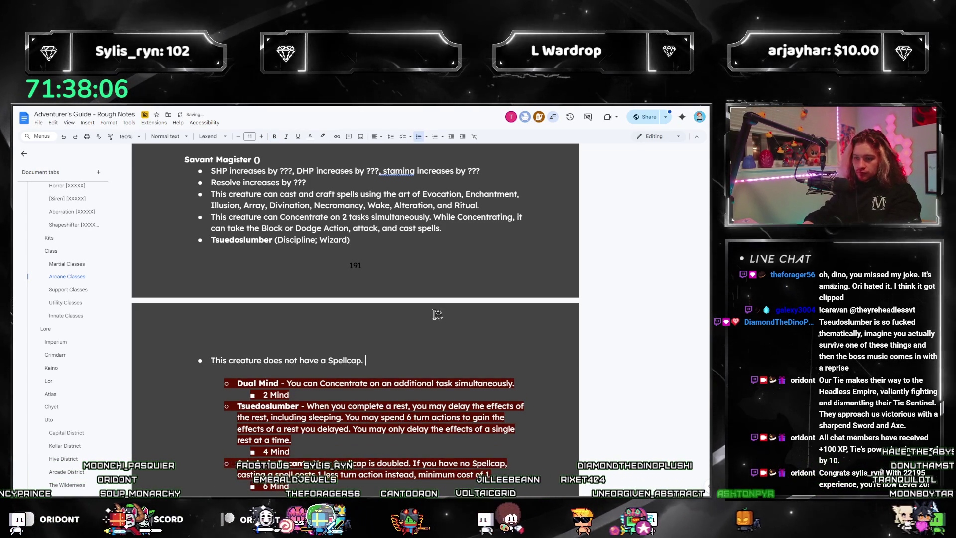
text(Spells it c)
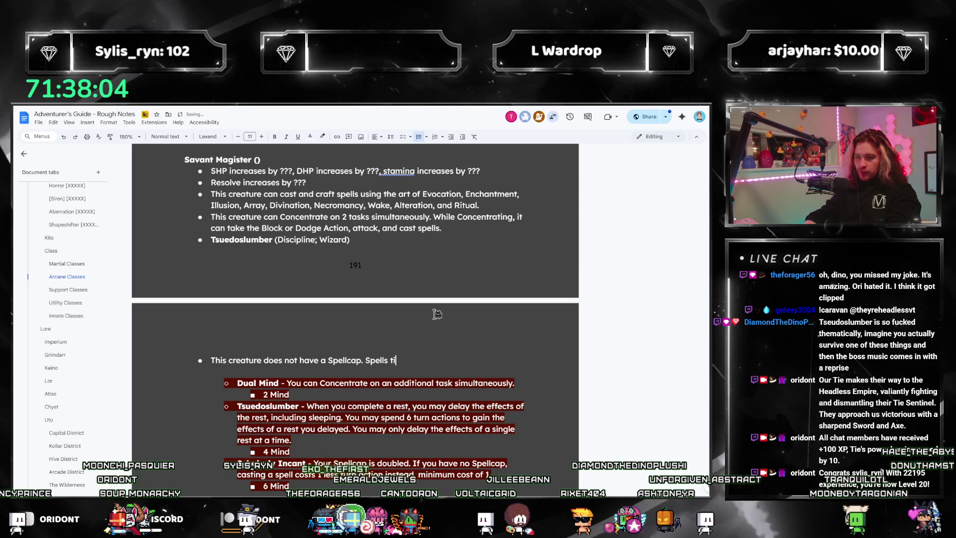
text(ast cost ??? less stamina,)
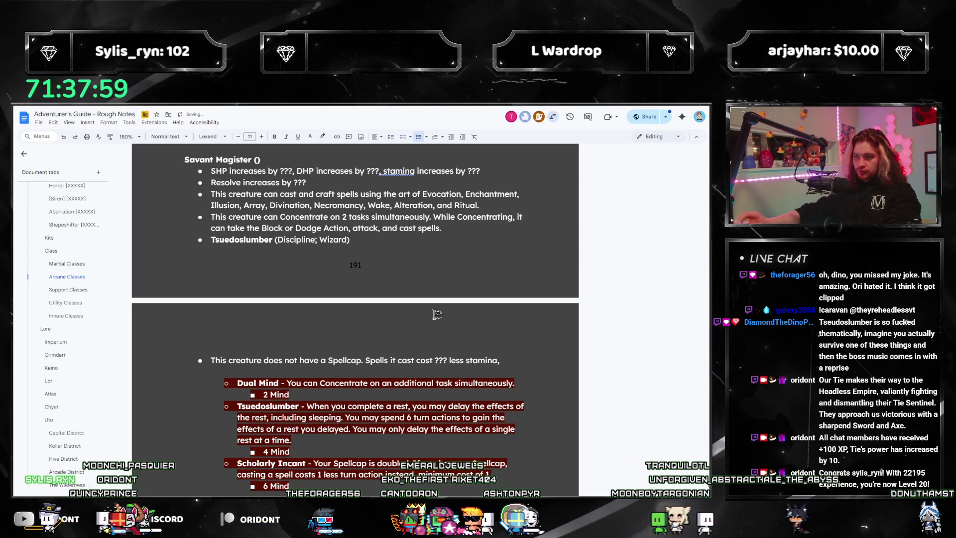
- Replace the draft with the copied ??? less stamina (minimum 1) line, adding 'require 2 turn actions instead of 3.'
scroll(437, 314, up, 5)
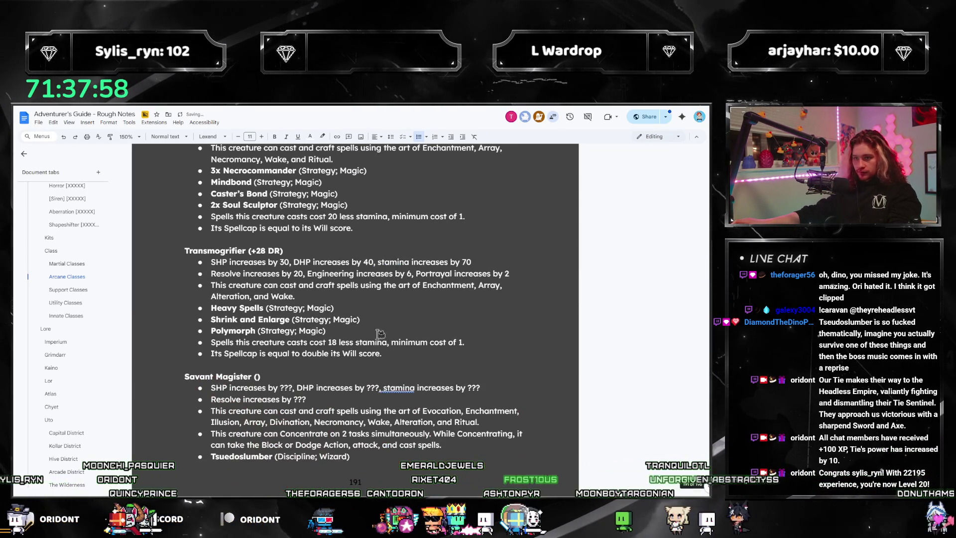
drag(466, 342, 211, 341)
key(ctrl+c)
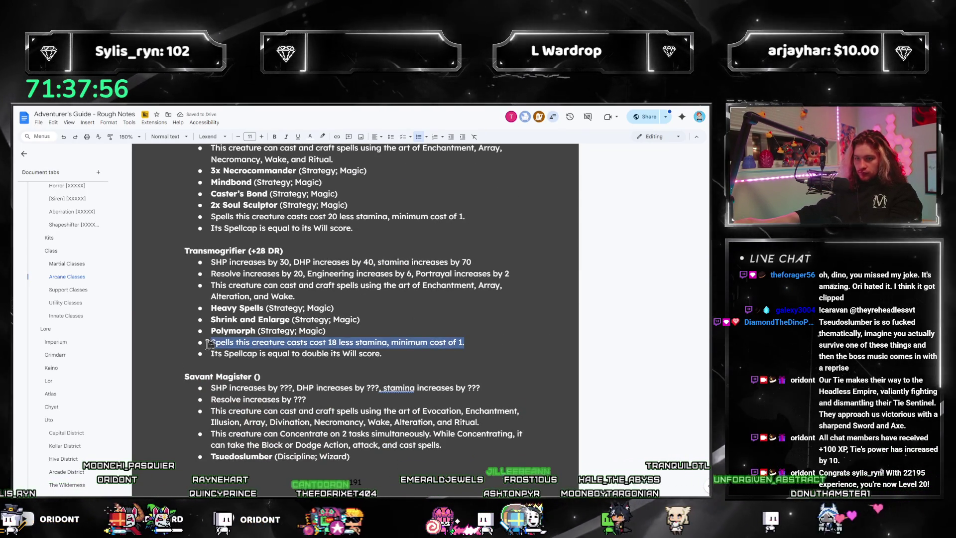
scroll(398, 397, down, 5)
scroll(398, 397, down, 1)
drag(500, 324, 369, 323)
click(369, 322)
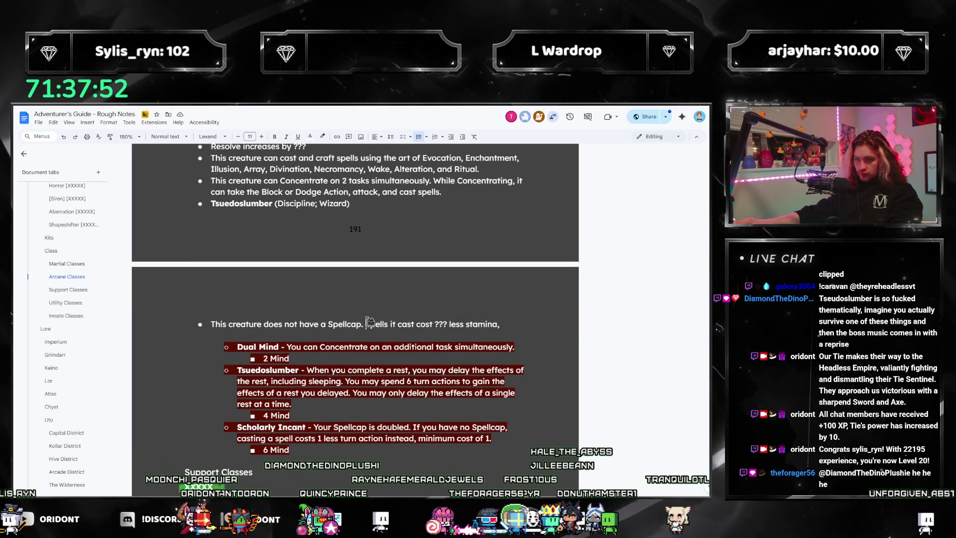
key(ctrl+v)
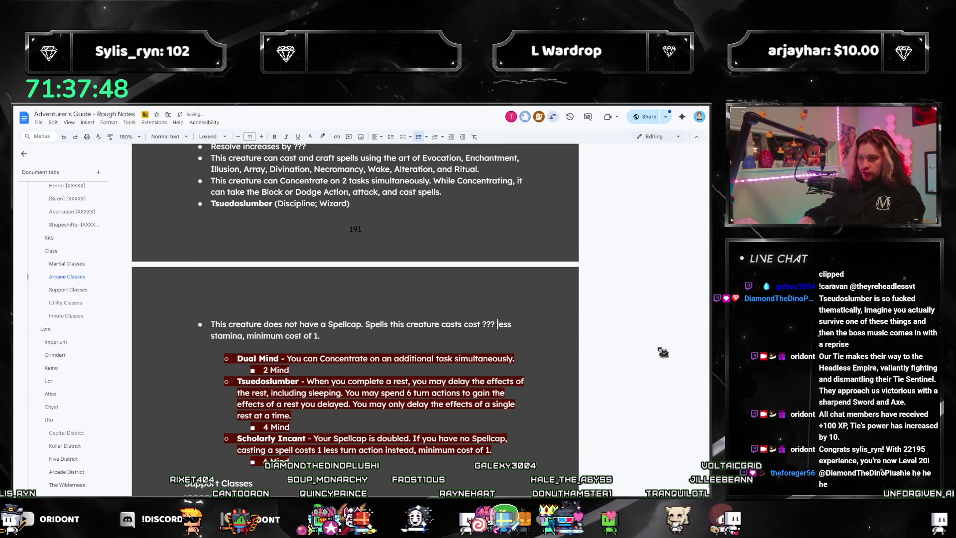
key(BackSpace)
text(, and require)
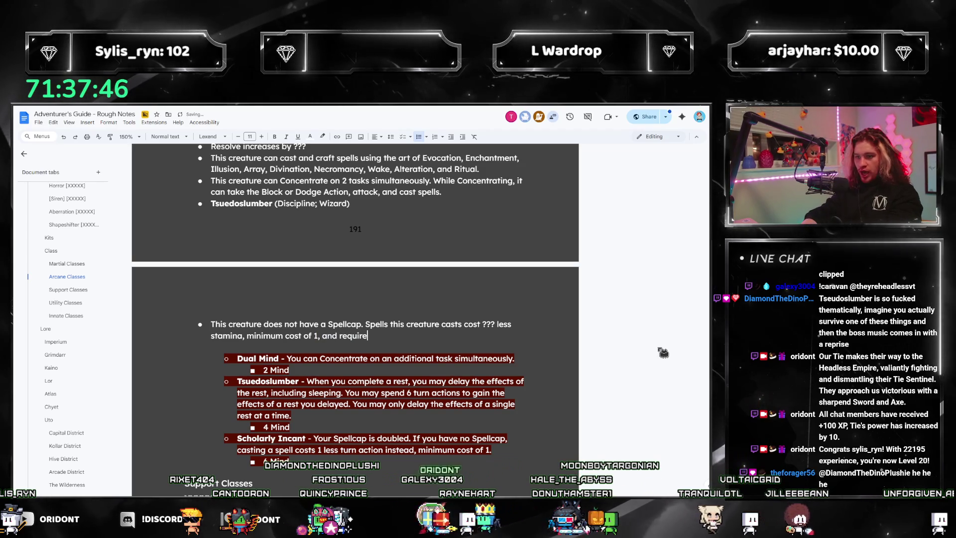
text( 2 turn actions instead )
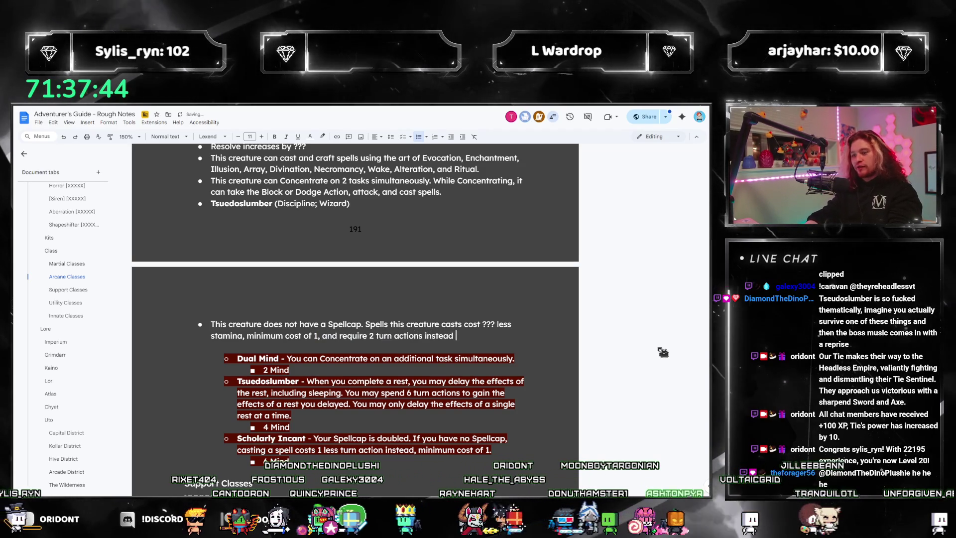
text(of 3.)
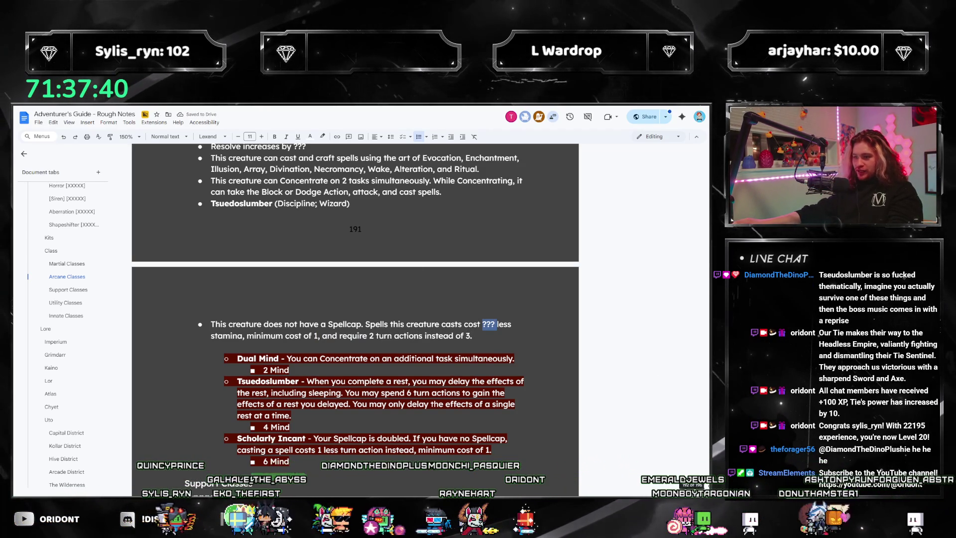
key(alt+Tab)
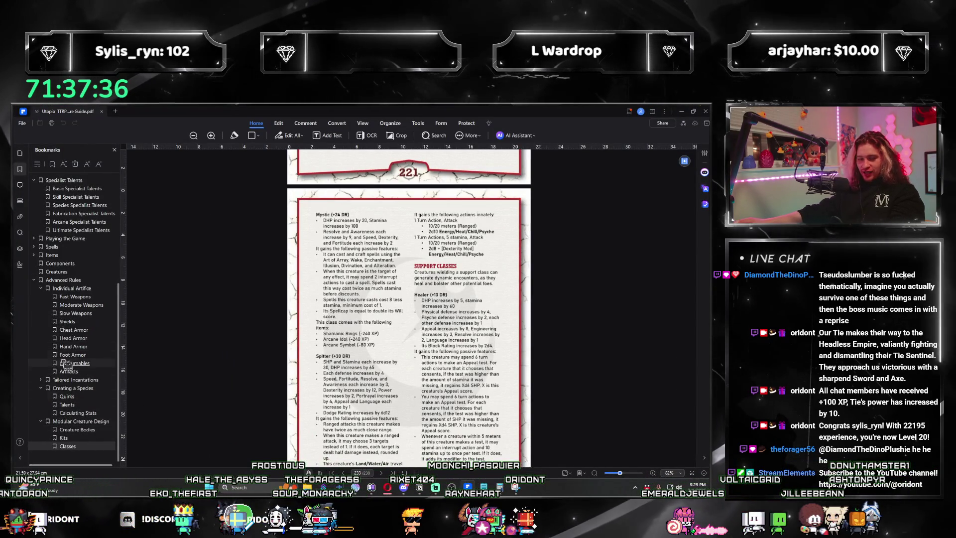
- Return from the Utopia guide's page 221 Mystic entry to the Google Docs notes
key(alt+Tab)
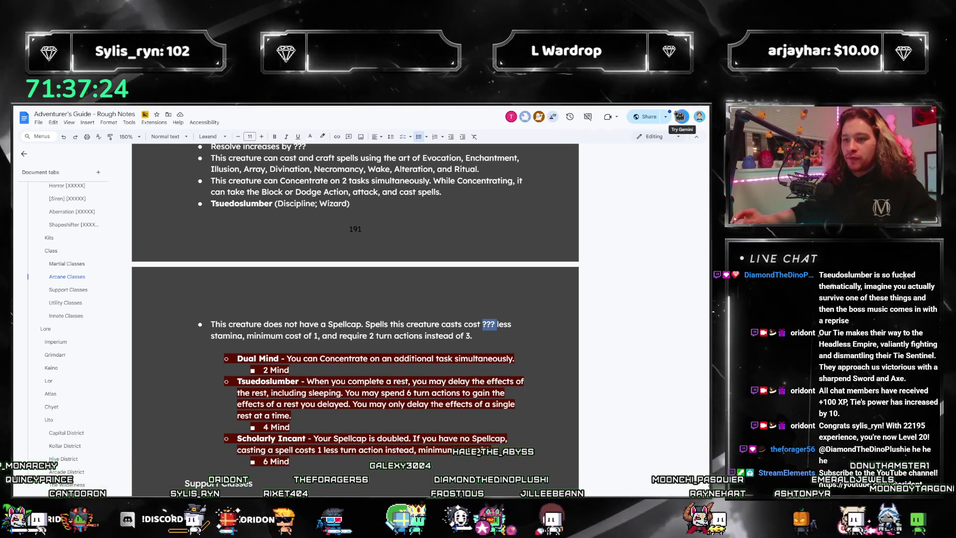
- Select the Maven Electromancer talent bullets below the 6 Mind line
scroll(447, 373, up, 1)
scroll(447, 373, up, 1)
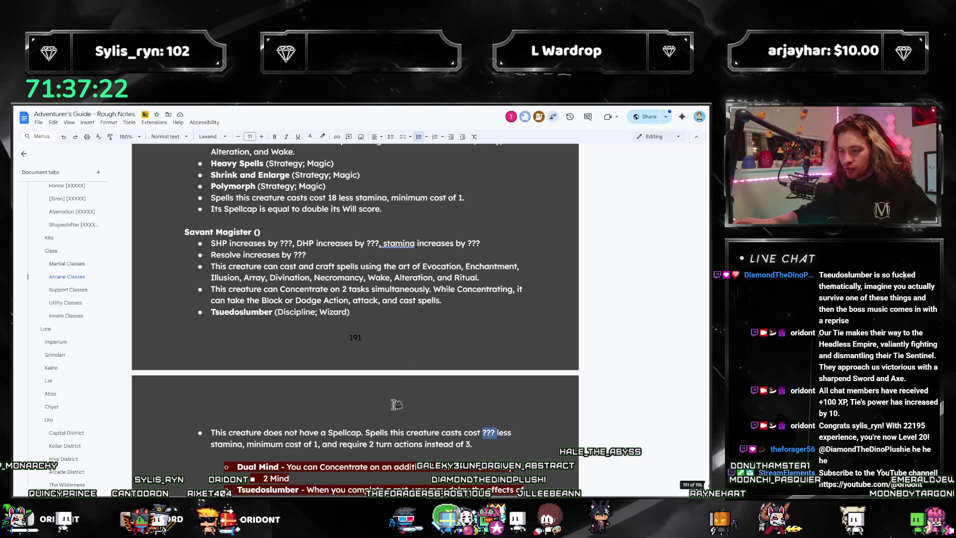
scroll(424, 380, down, 2)
click(336, 422)
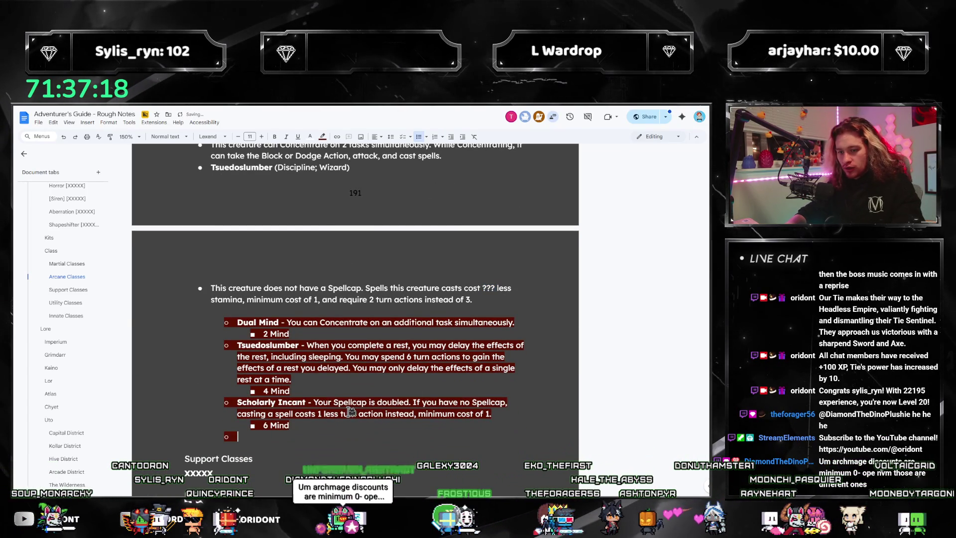
scroll(350, 411, up, 8)
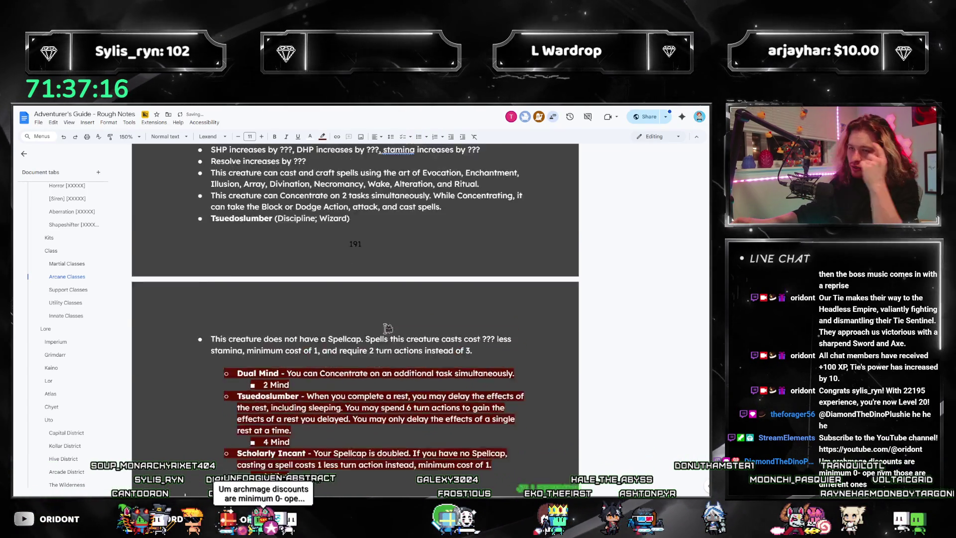
scroll(373, 306, up, 10)
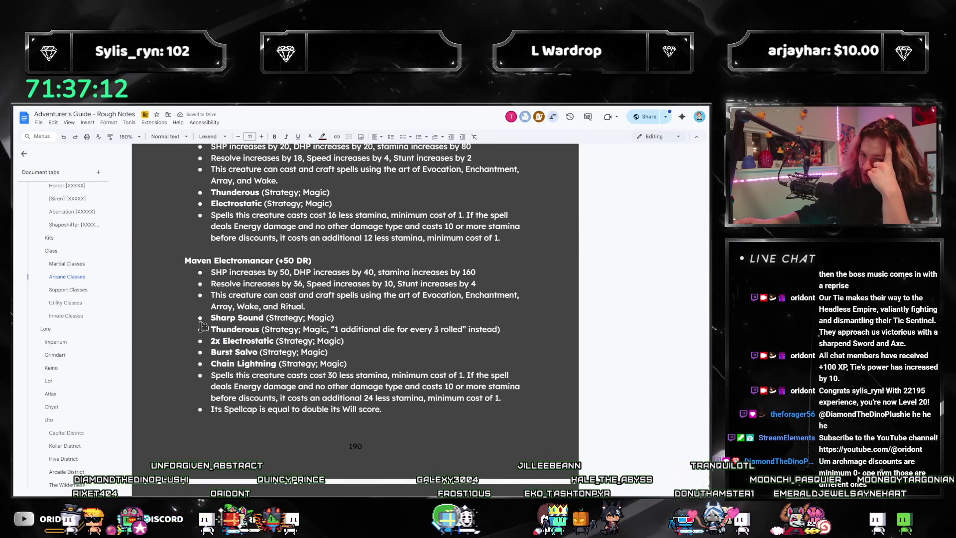
drag(211, 317, 259, 355)
- Scroll up the Document tabs sidebar and open the Study of Flame tab
scroll(402, 374, up, 2)
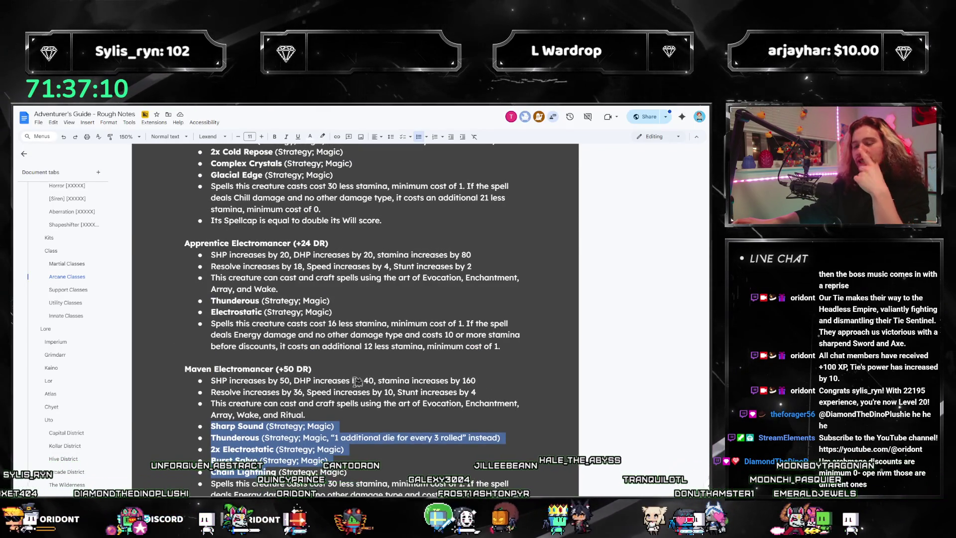
scroll(357, 381, up, 3)
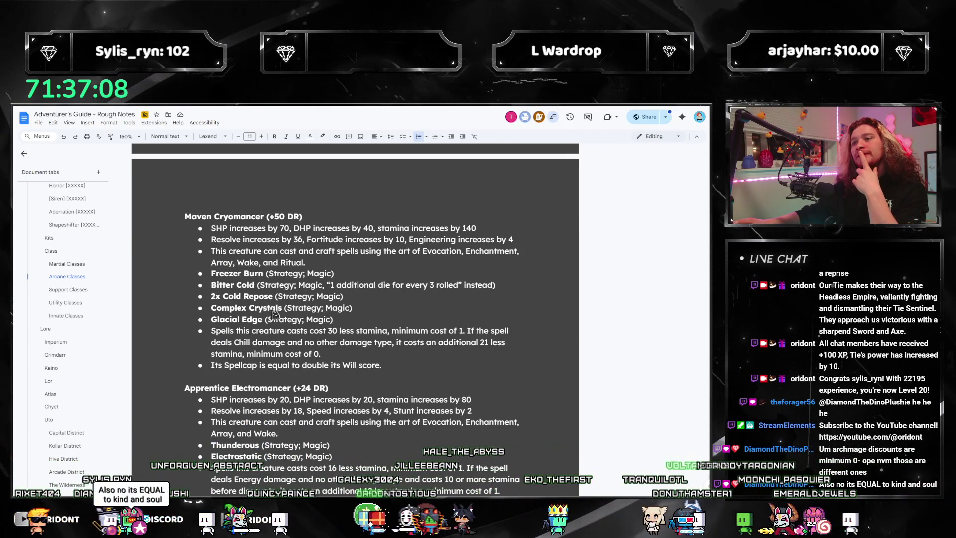
scroll(25, 276, up, 5)
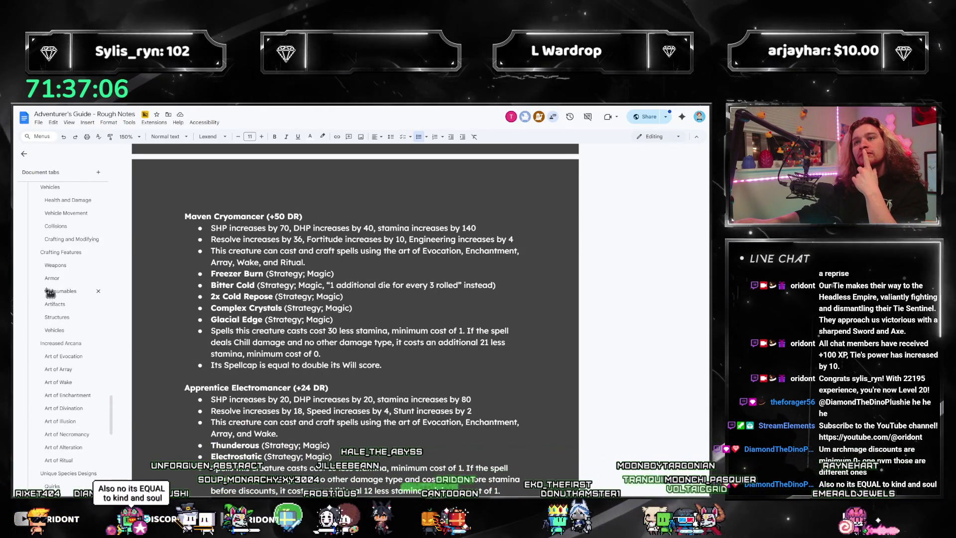
scroll(70, 263, up, 2)
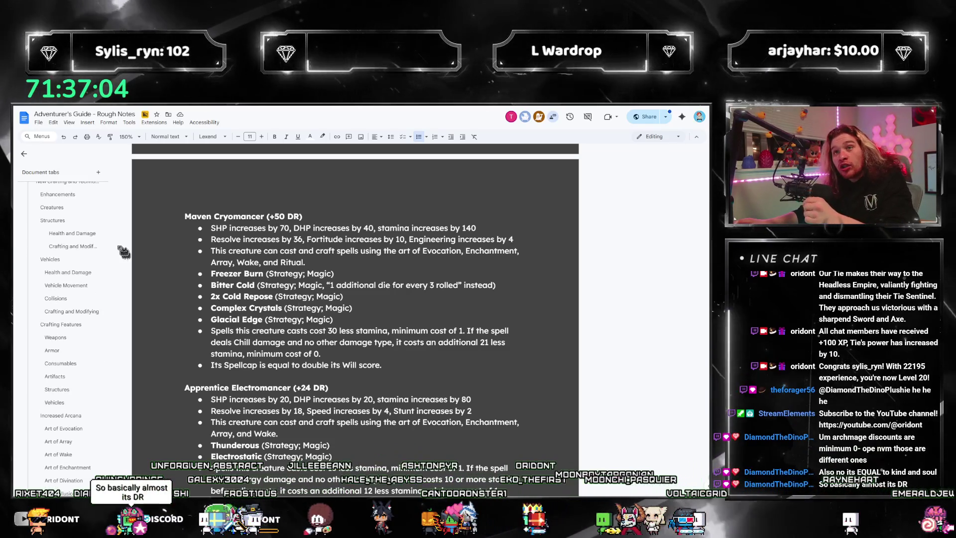
scroll(74, 261, up, 5)
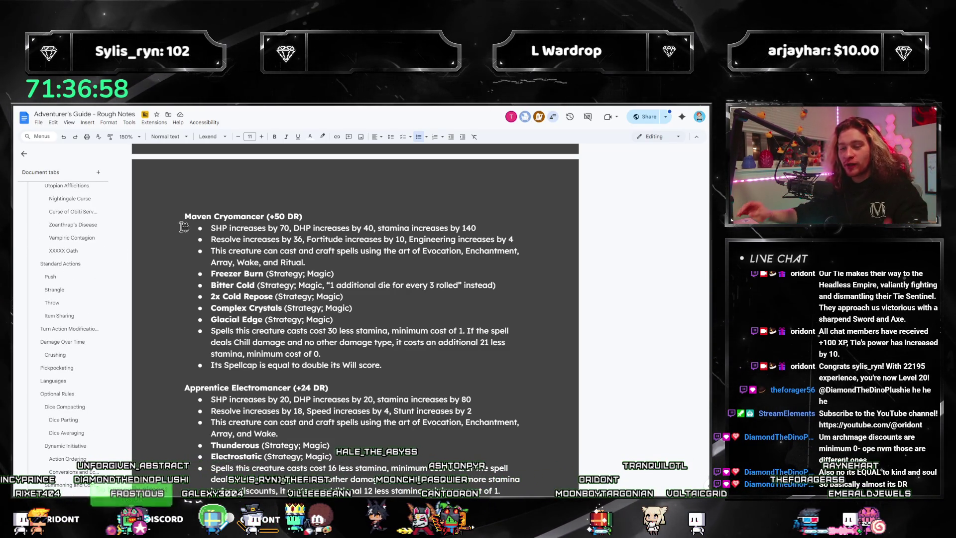
scroll(61, 261, up, 5)
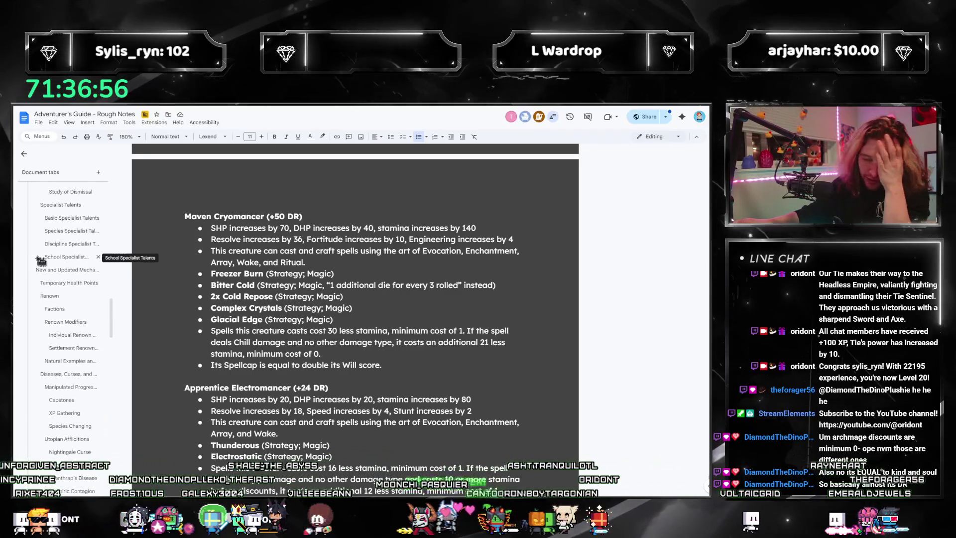
scroll(55, 269, up, 5)
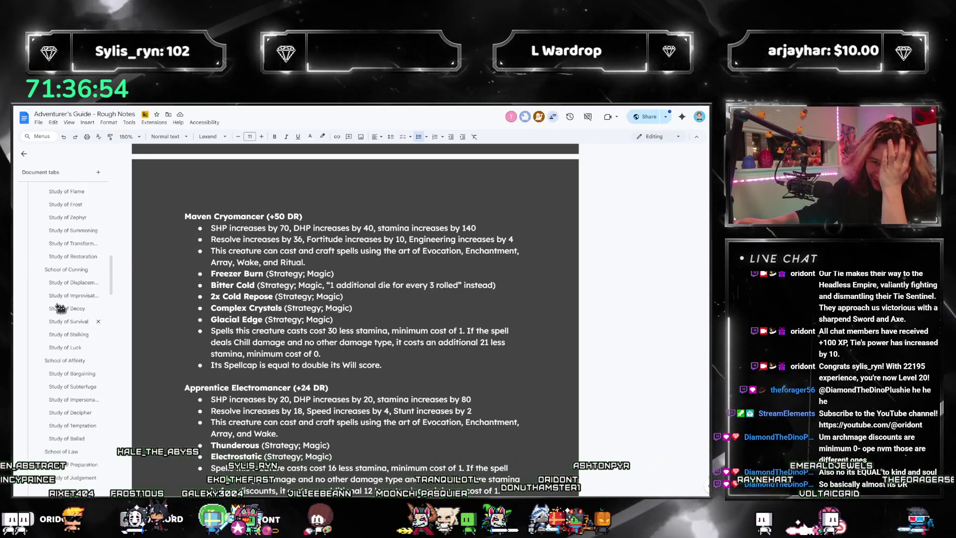
click(65, 287)
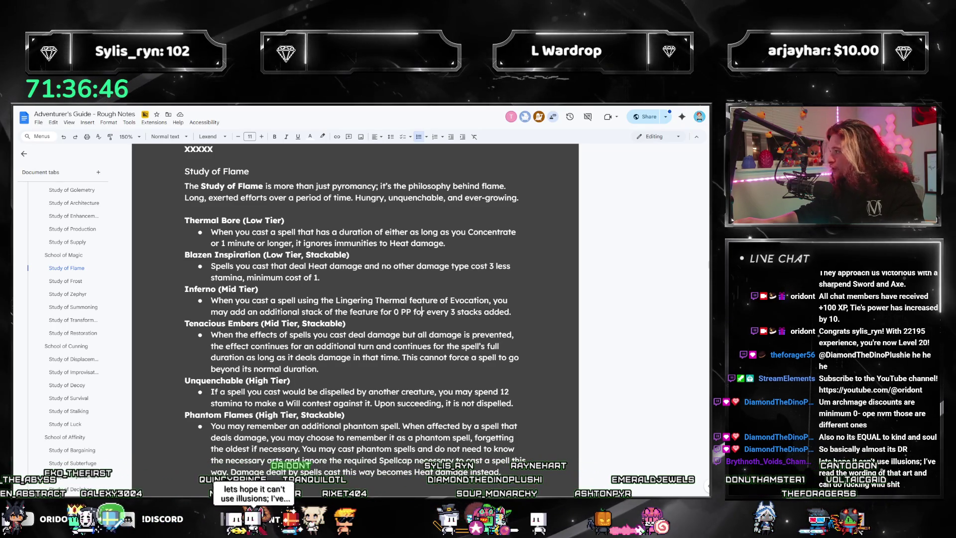
- Select the Inferno (Mid Tier) heading and its lingering Thermal stack description
drag(512, 311, 163, 291)
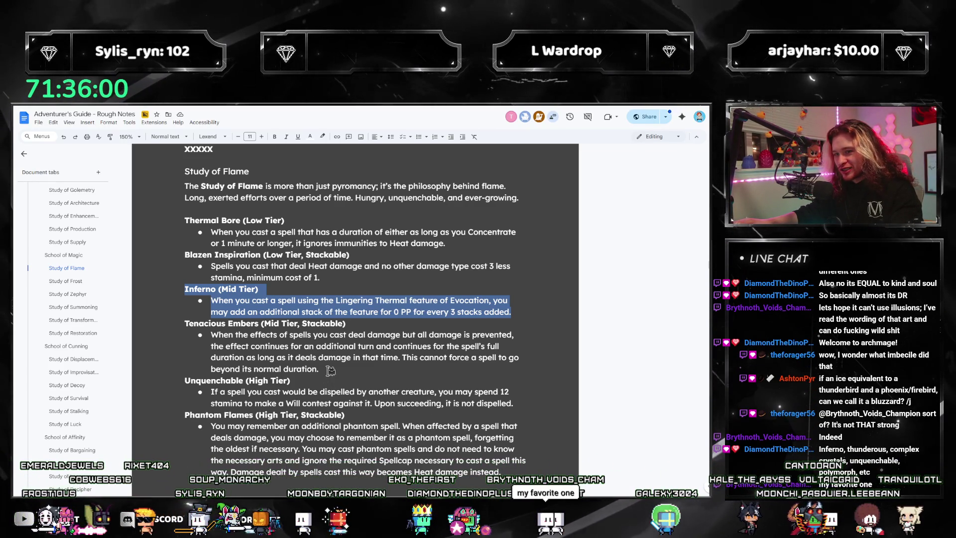
- Glance at the Study of Frost and Study of Zephyr tabs, then return to Study of Flame
click(58, 282)
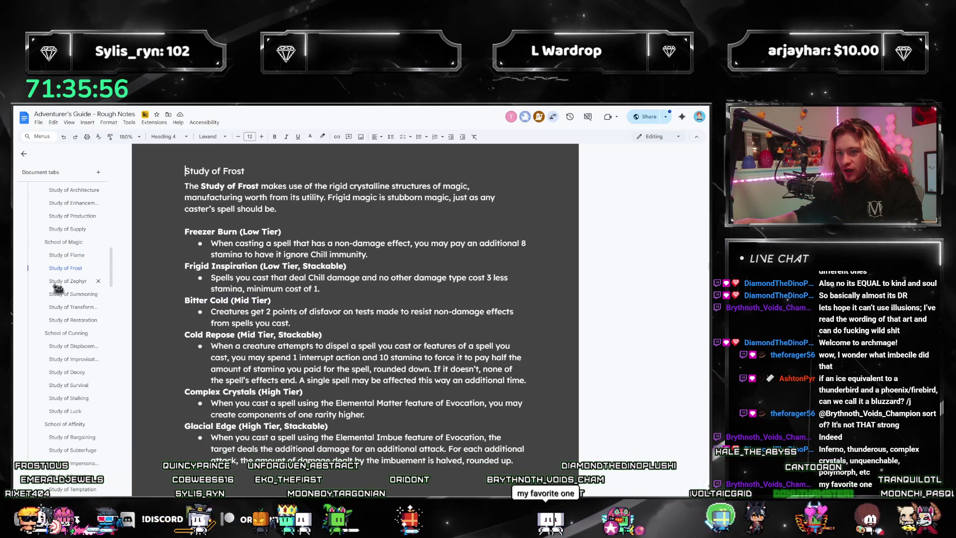
click(56, 281)
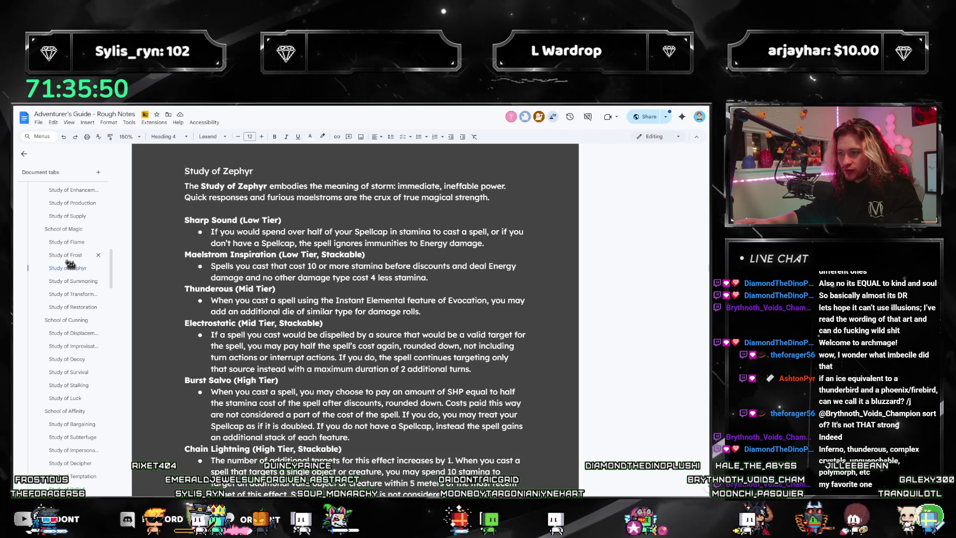
click(65, 242)
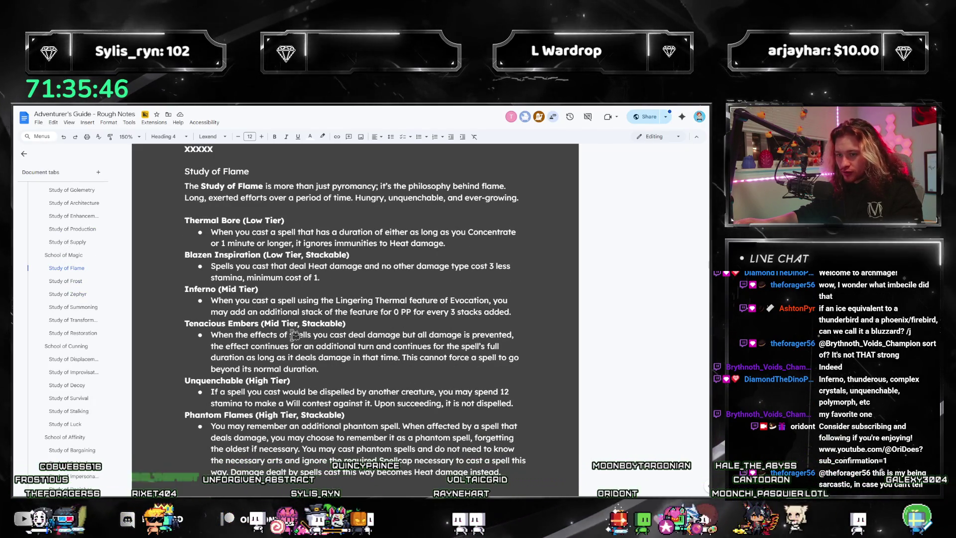
- Select the Tenacious Embers and Unquenchable (High Tier) talent blocks, then move to Study of Frost
click(321, 368)
key(ctrl+shift+Up)
key(ctrl+shift+Up)
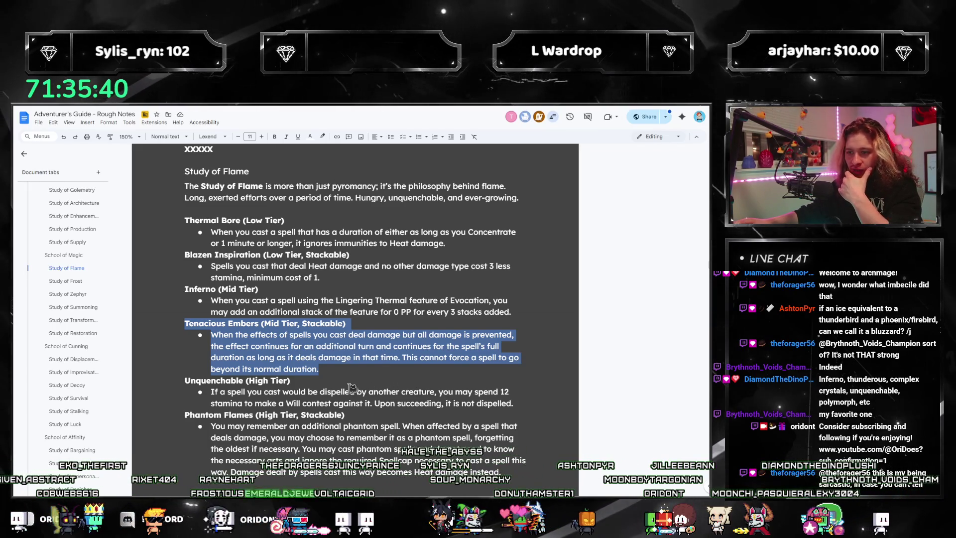
click(305, 300)
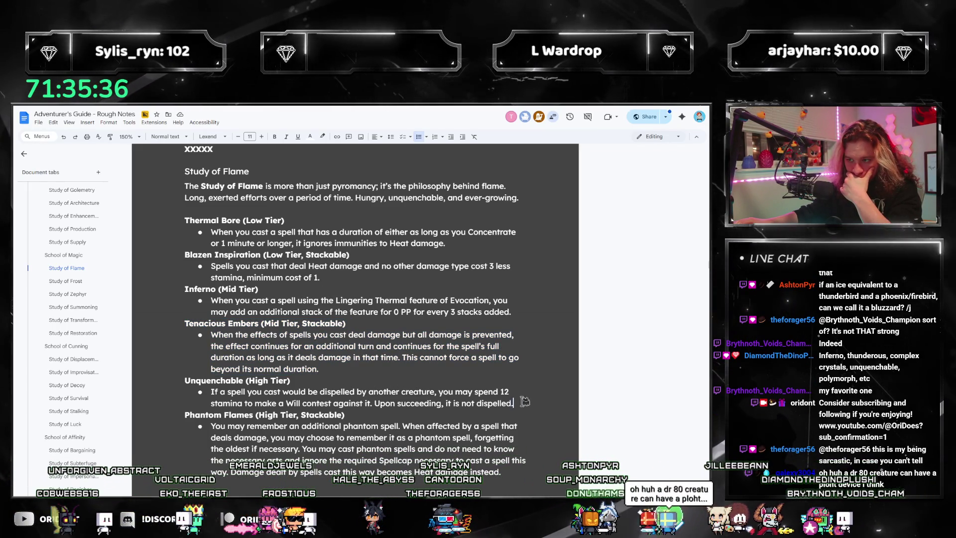
drag(528, 404, 145, 377)
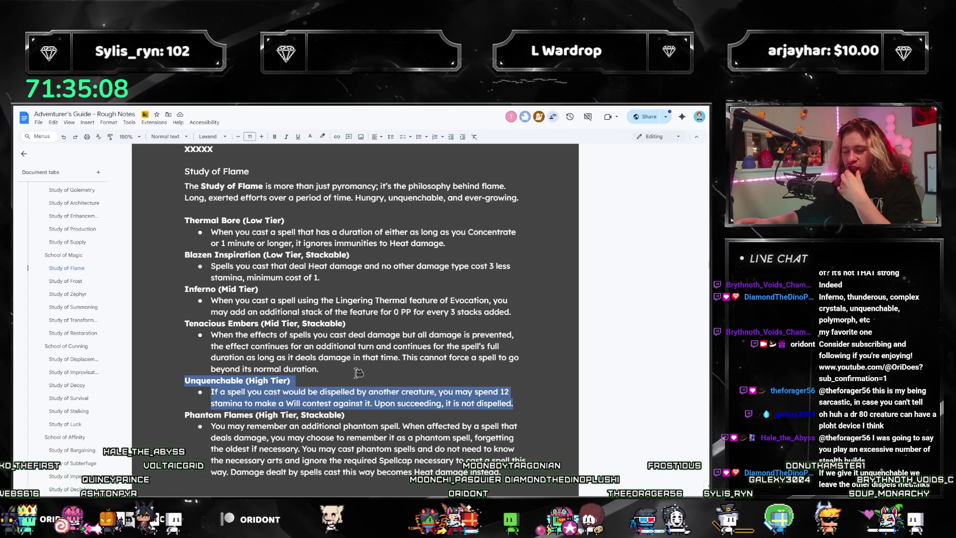
click(66, 280)
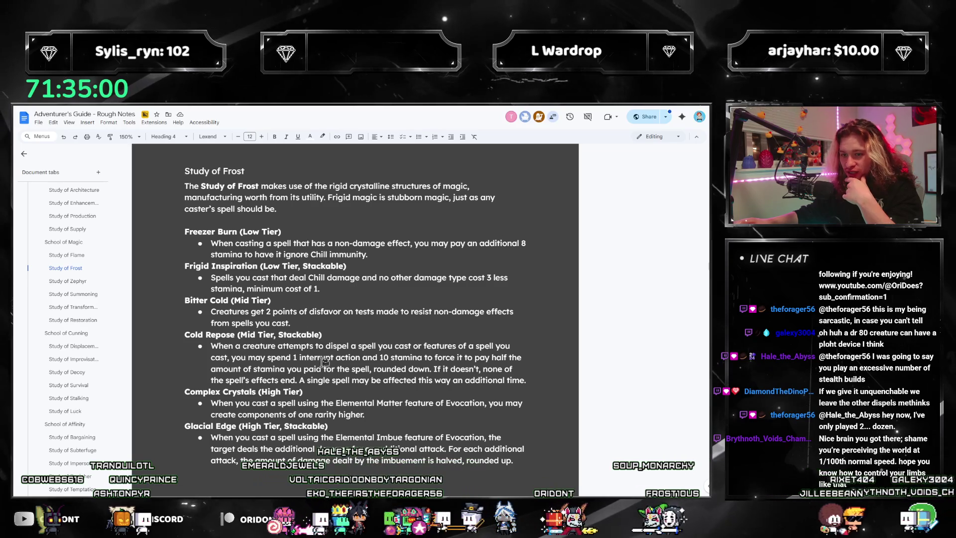
- Read through the Study of Zephyr talents, then open Utility Classes showing Architect, Mechanic and Roboticist
click(65, 282)
scroll(303, 348, down, 3)
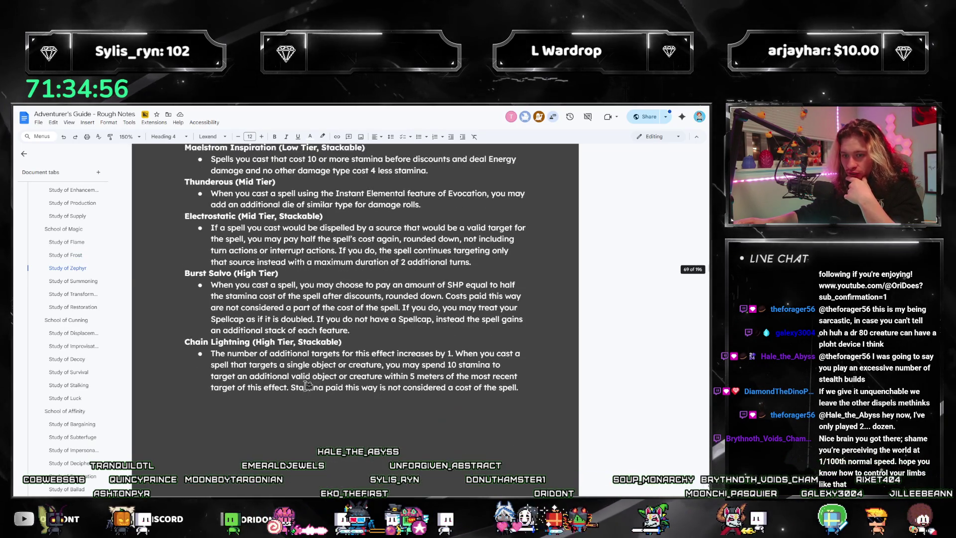
scroll(303, 398, up, 2)
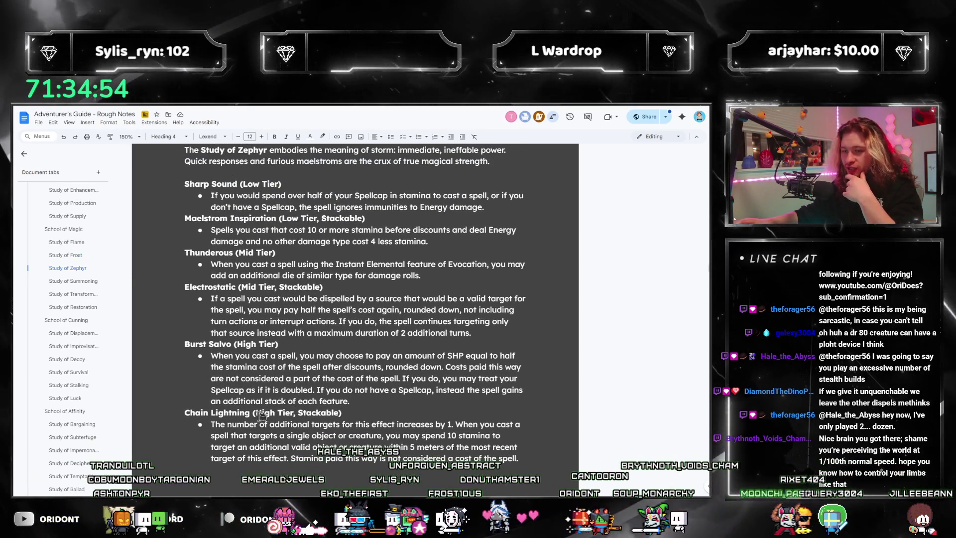
scroll(37, 336, down, 10)
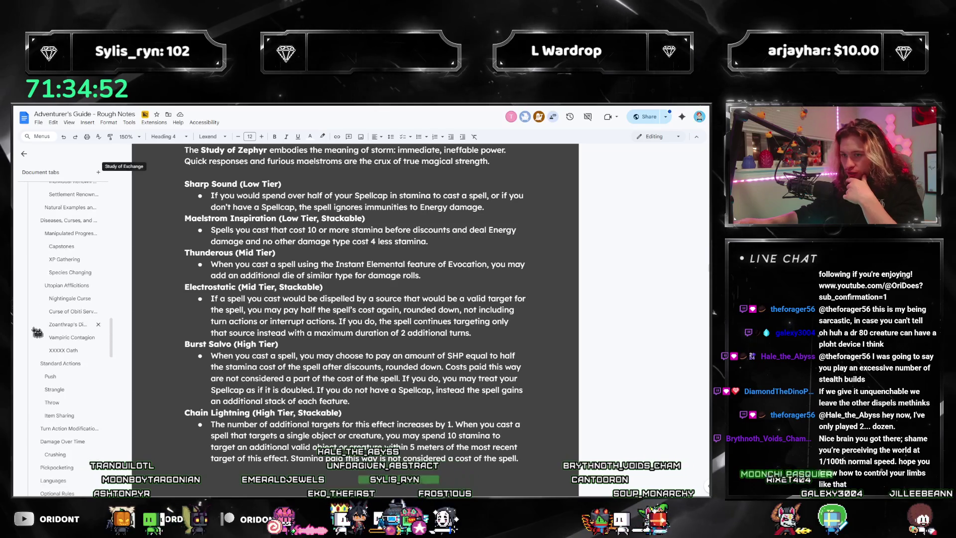
scroll(36, 336, down, 10)
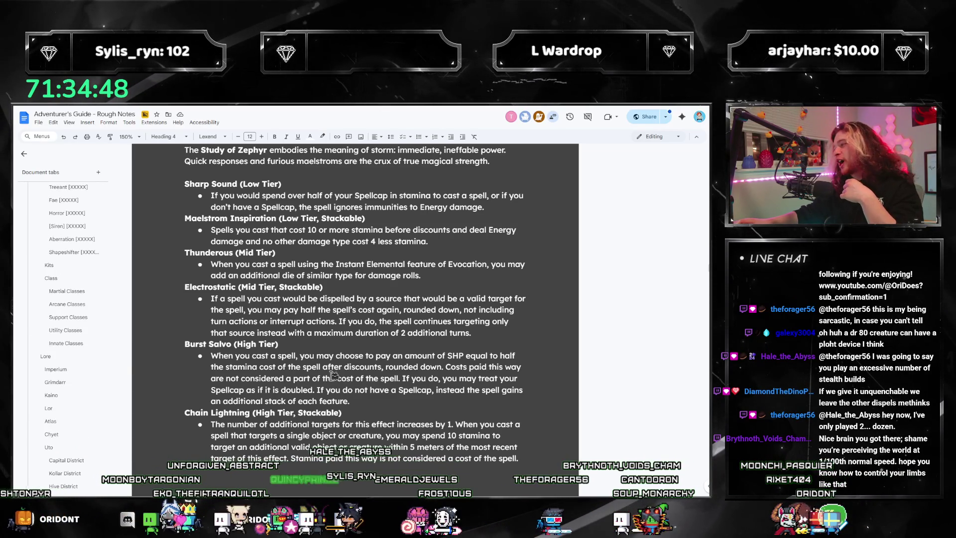
scroll(75, 329, up, 2)
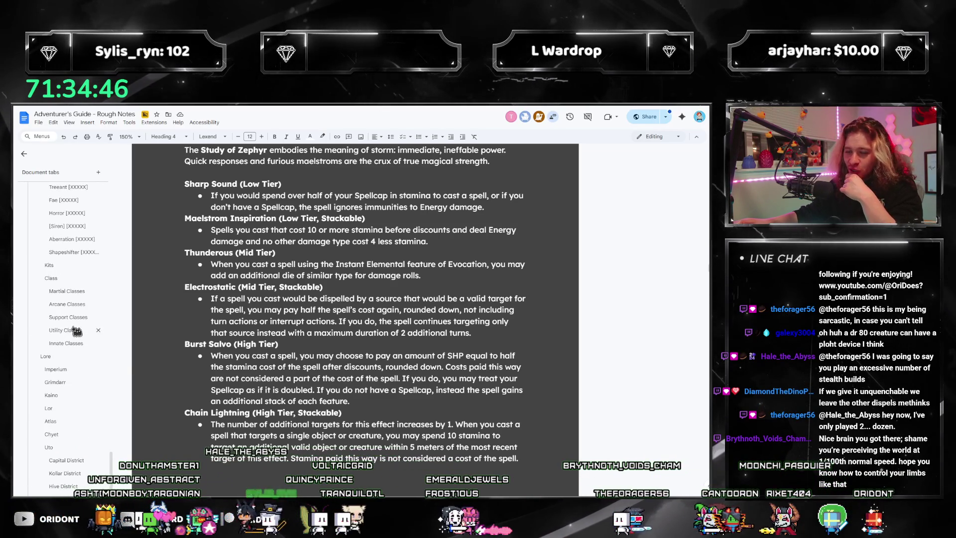
scroll(86, 338, down, 1)
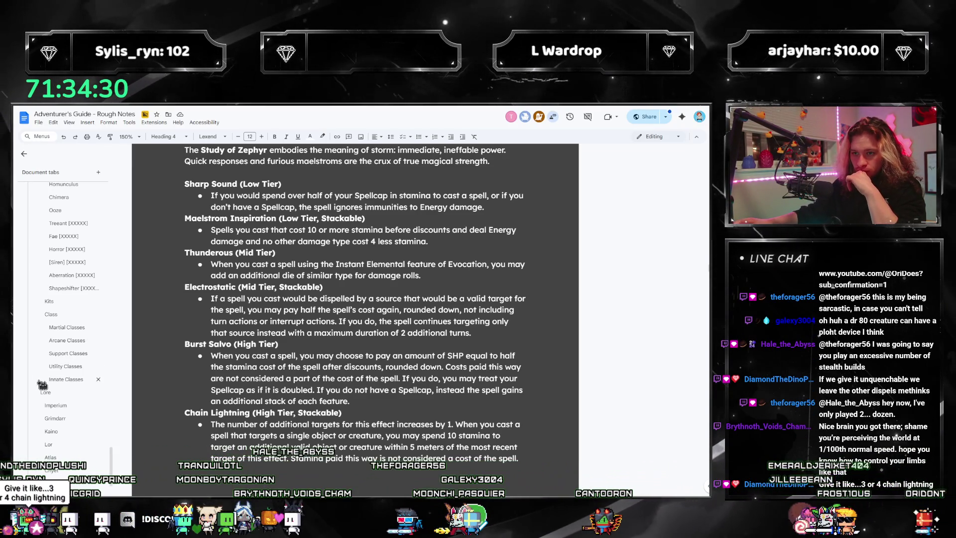
click(65, 369)
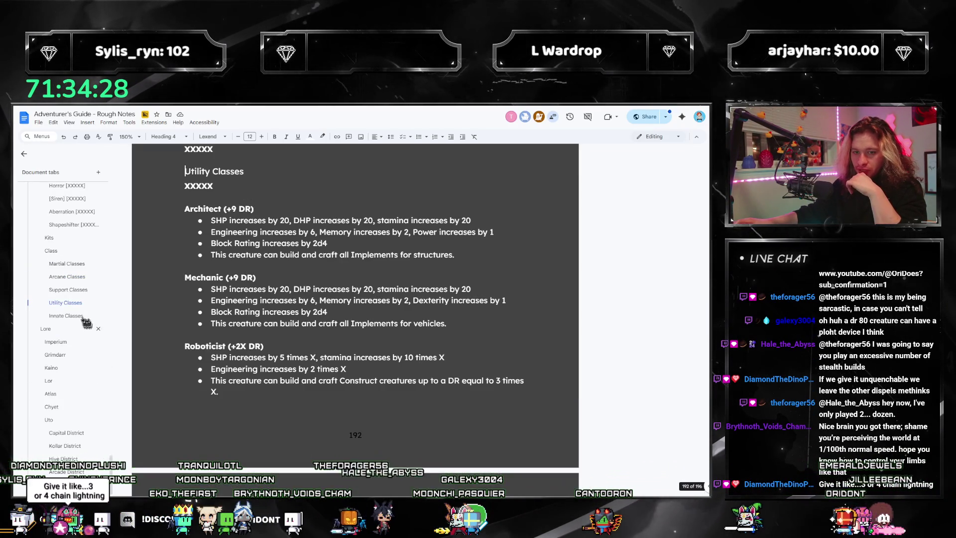
- Select Maven Electromancer's Thunderous extra-dice wording, then scroll up to Apprentice Electromancer and Maven Cryomancer
scroll(369, 321, up, 10)
scroll(369, 321, up, 10)
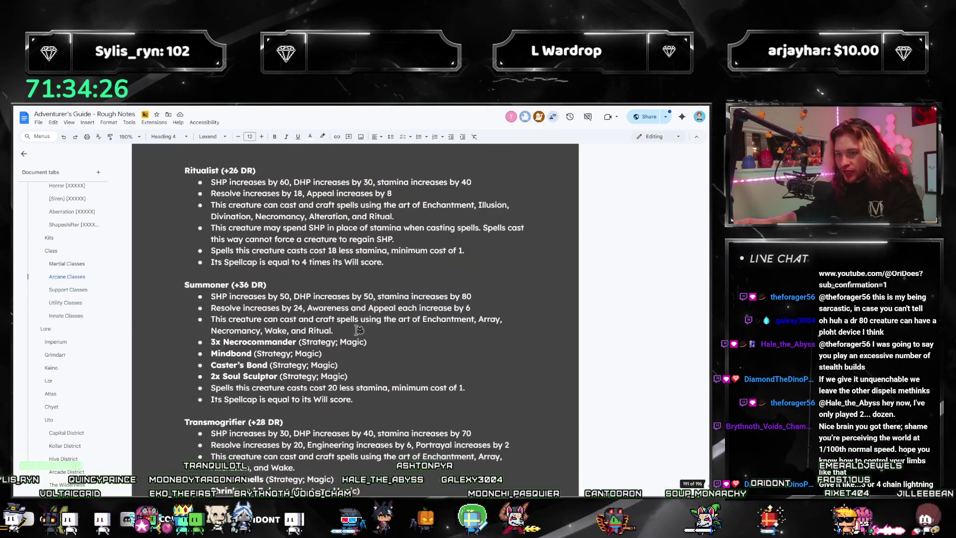
click(344, 309)
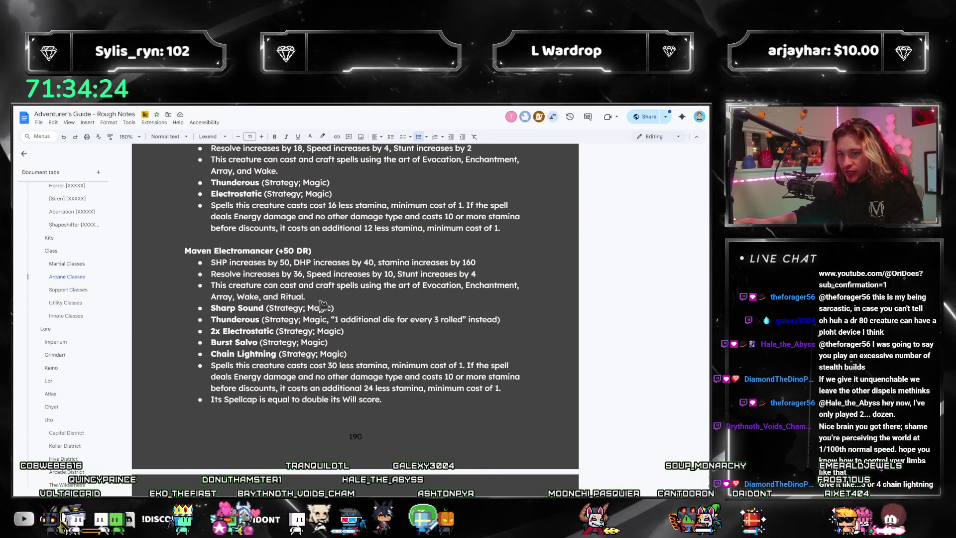
mouse_move(499, 319)
mouse_down()
mouse_move(205, 308)
mouse_move(201, 318)
mouse_up()
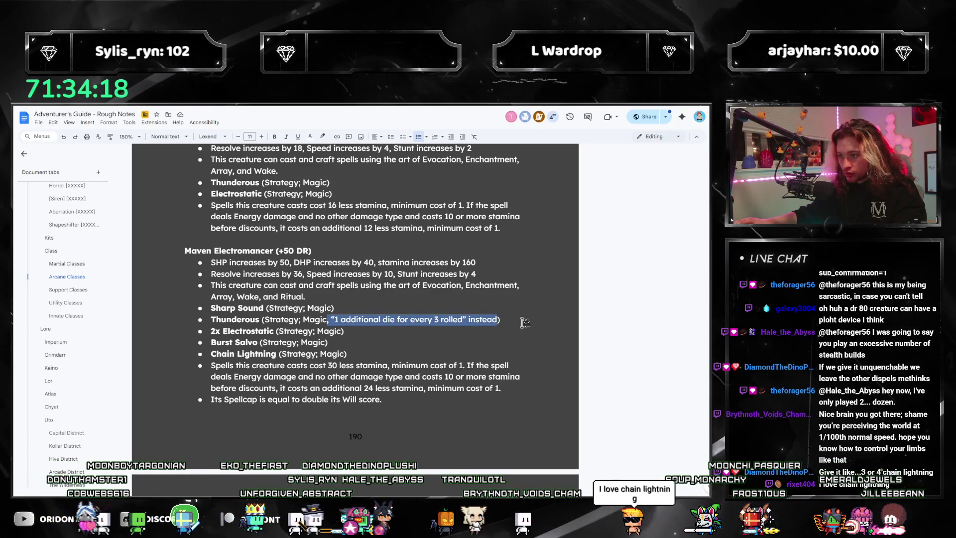
scroll(427, 318, up, 5)
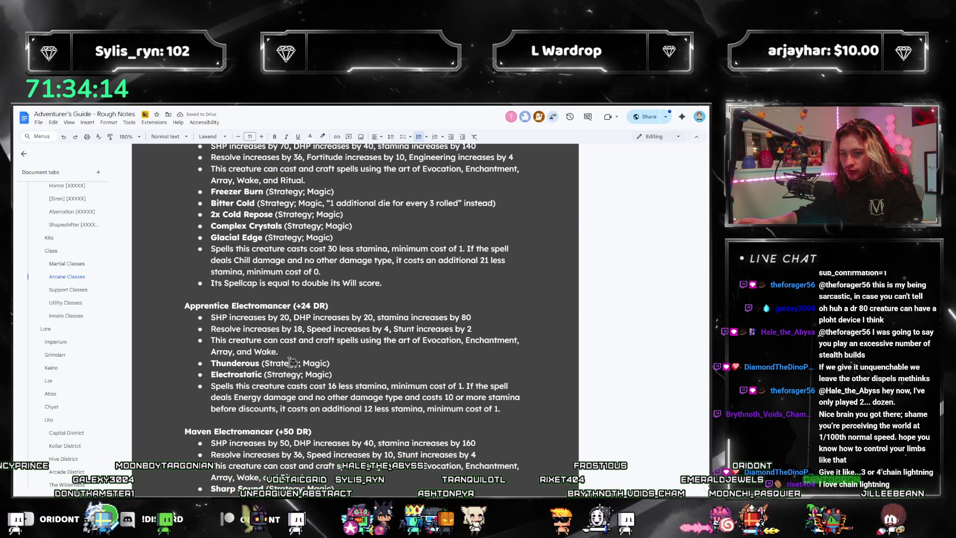
scroll(291, 362, up, 5)
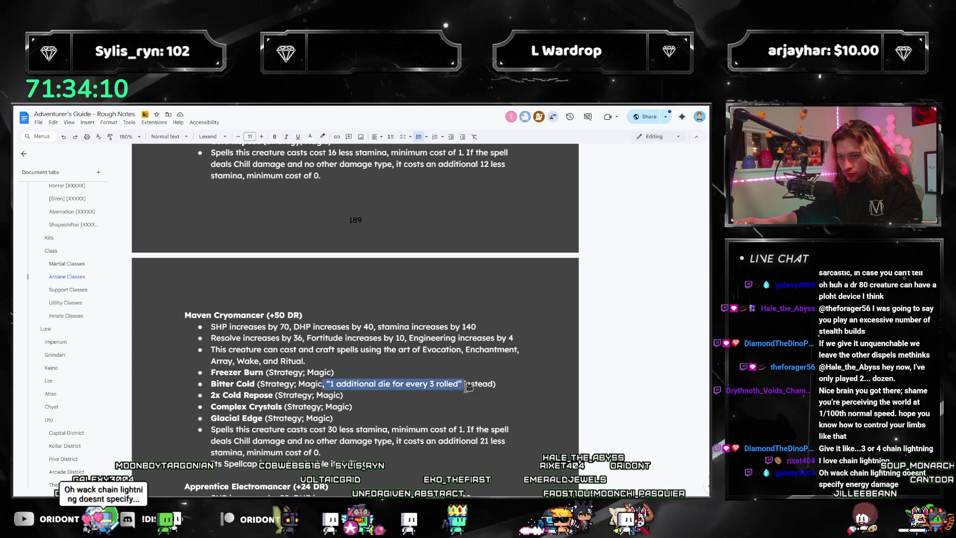
- Copy Maven Pyromancer's Inferno (Strategy; Magic) bullet into a new Savant Magister bullet, leaving an empty bullet below
scroll(444, 350, up, 4)
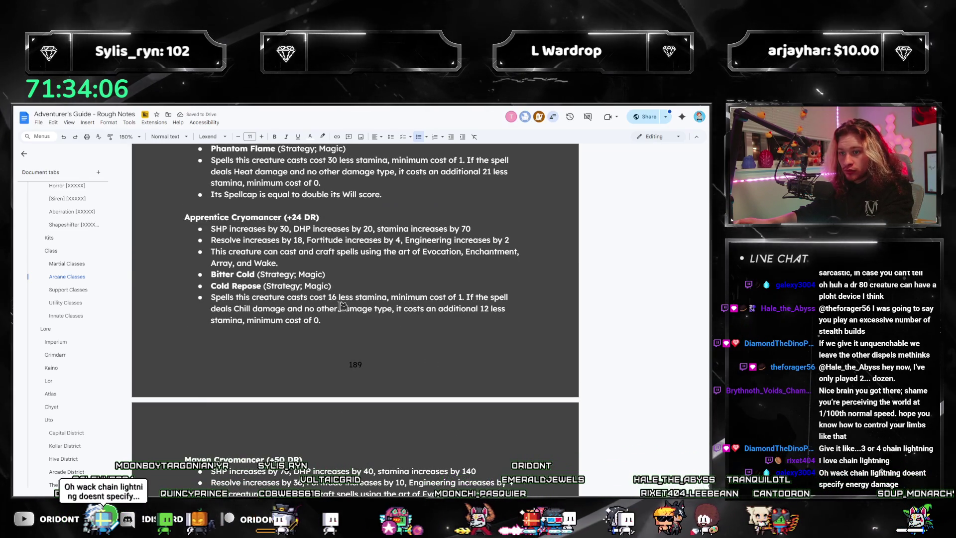
scroll(342, 305, up, 7)
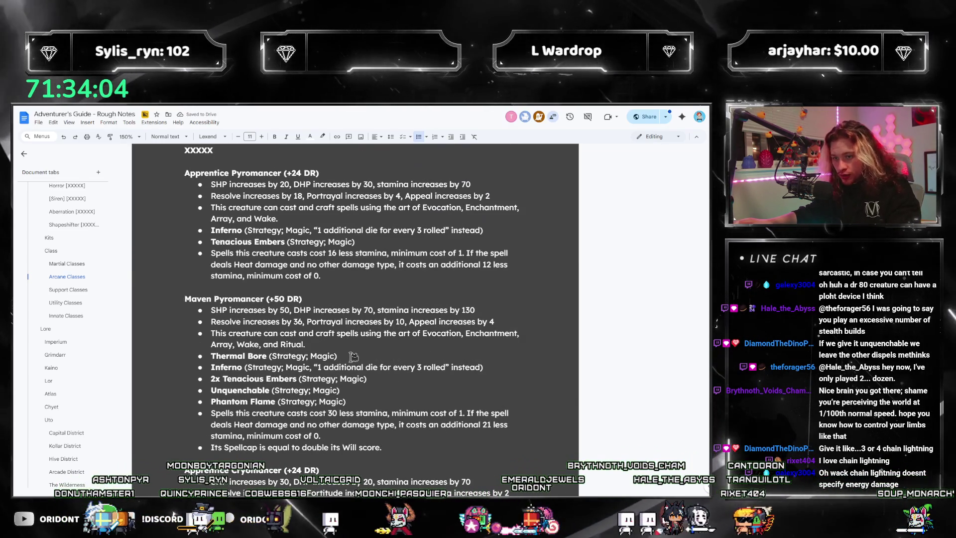
drag(483, 366, 218, 368)
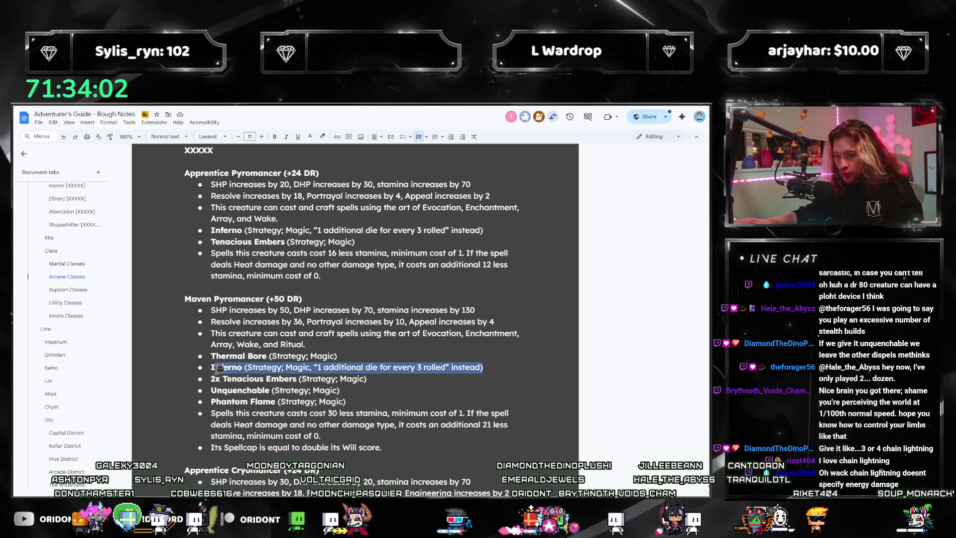
scroll(359, 355, down, 20)
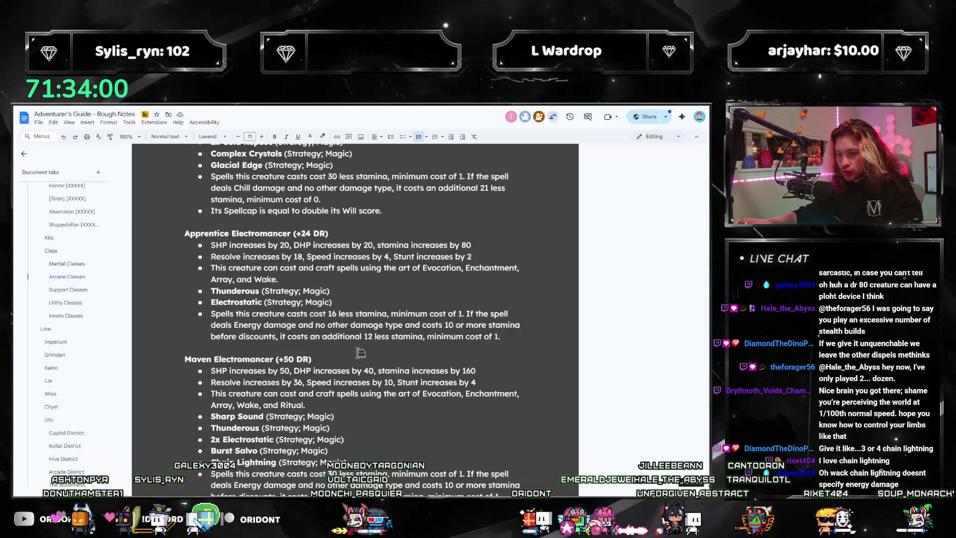
scroll(352, 355, down, 7)
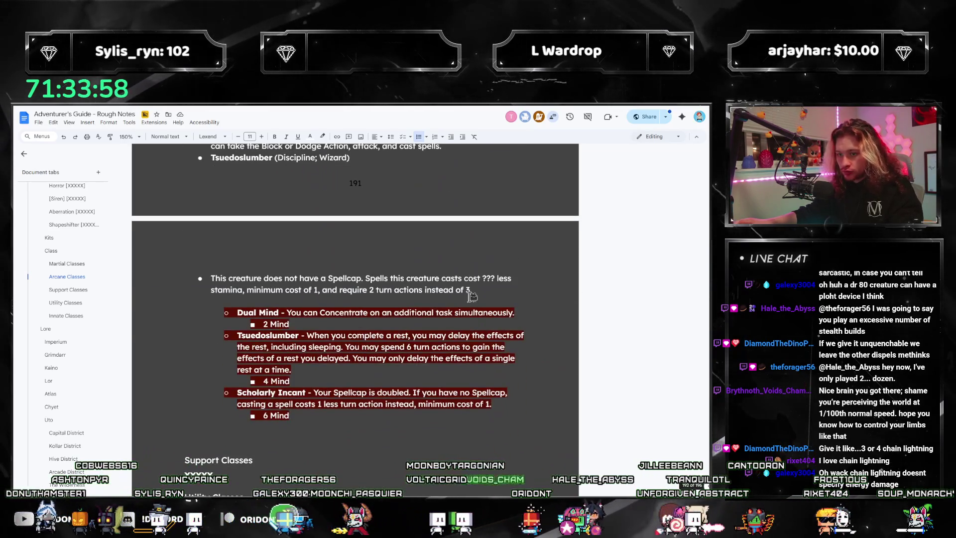
scroll(386, 284, up, 3)
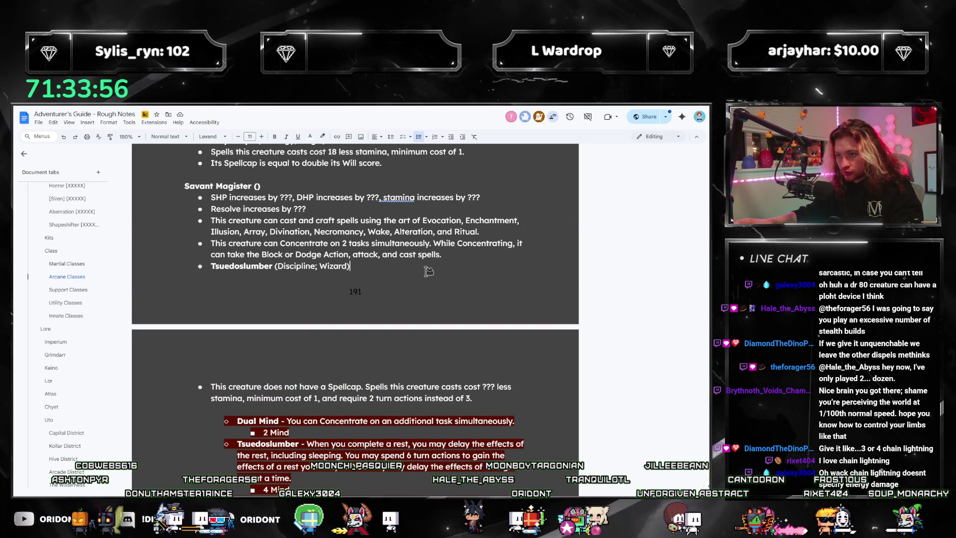
key(Return)
text(Inferno (Strategy; Magic, “1 additional die for every 3 rolled” instead))
key(Return)
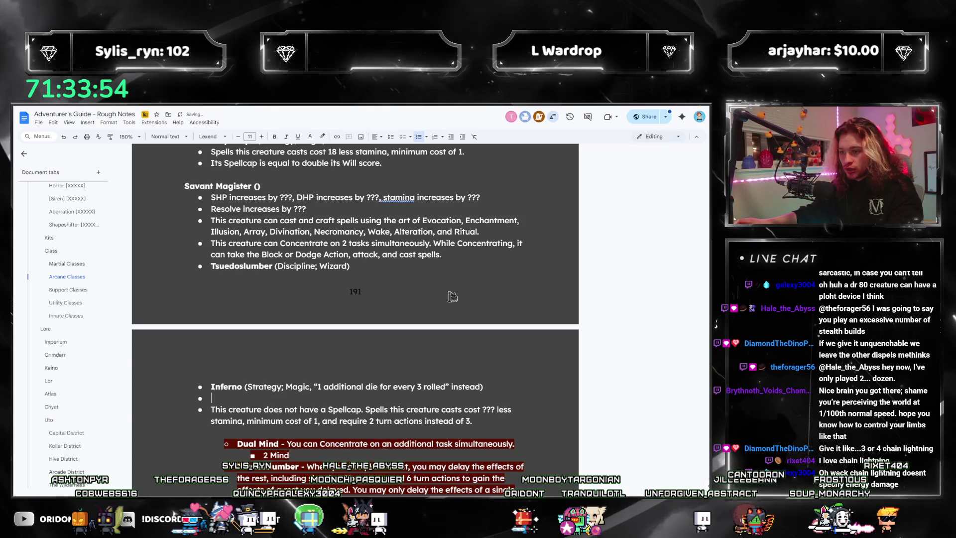
scroll(451, 297, up, 15)
scroll(452, 297, up, 4)
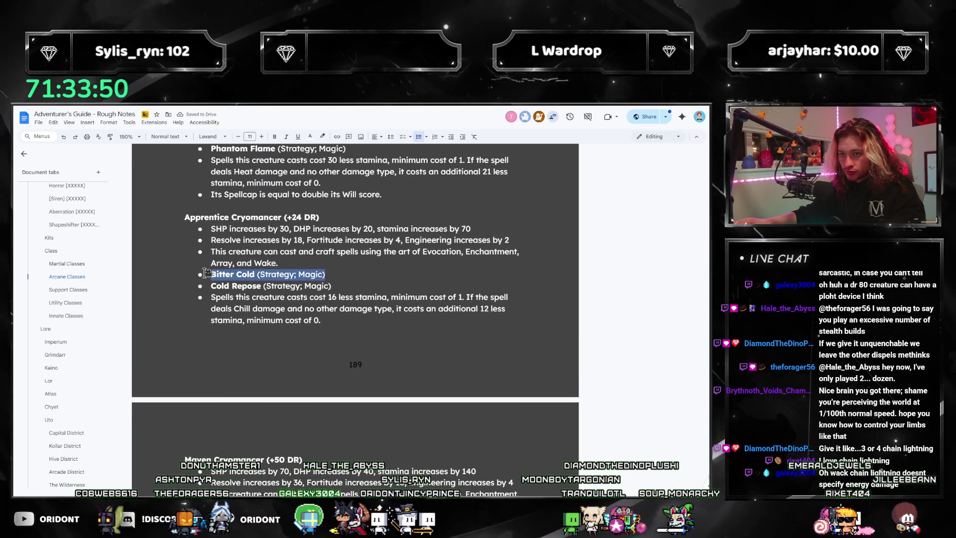
- Paste the copied Bitter Cold talent into the empty bullet under Inferno
scroll(338, 273, down, 15)
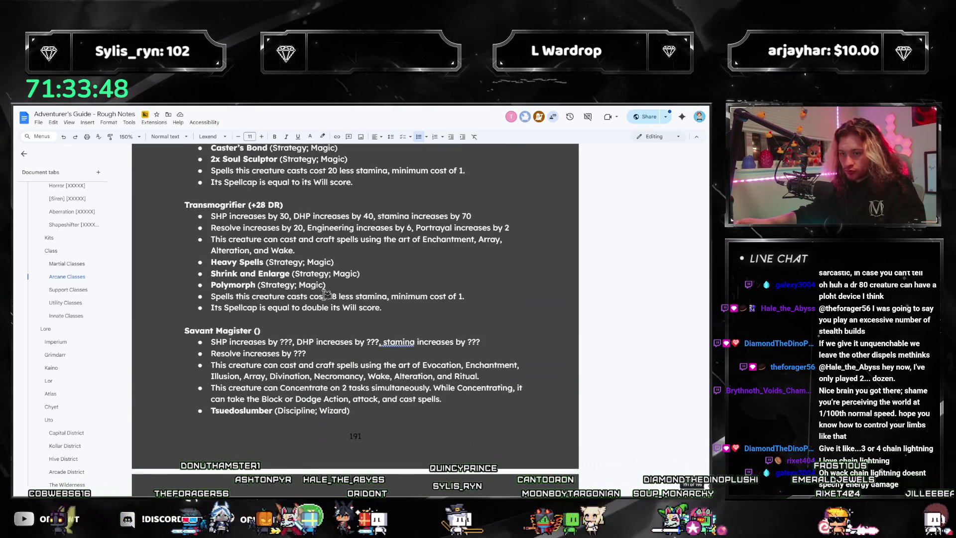
scroll(306, 302, down, 3)
scroll(269, 333, up, 5)
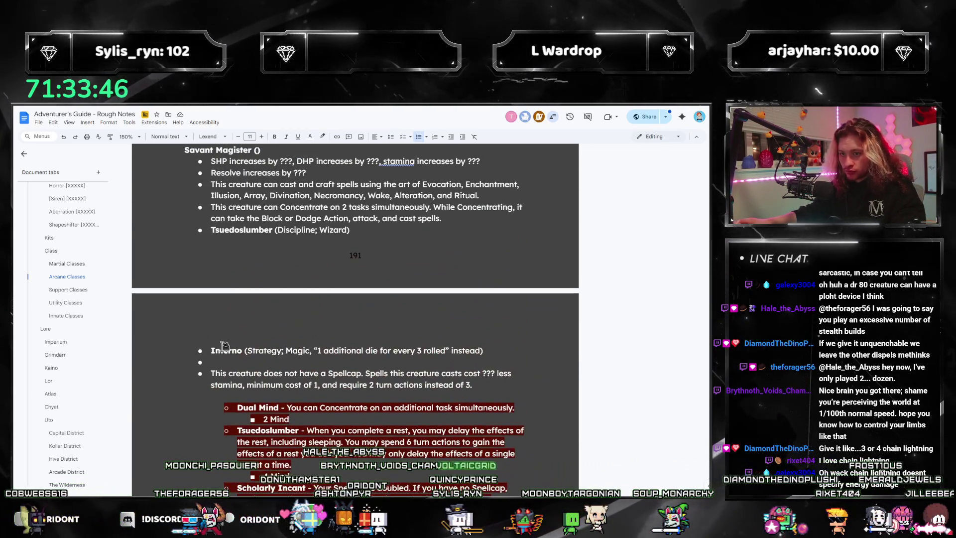
text(Bitter Cold (Strategy; Magic))
- Paste the Unquenchable talent from the elemental classes into the next empty bullet
scroll(353, 338, up, 15)
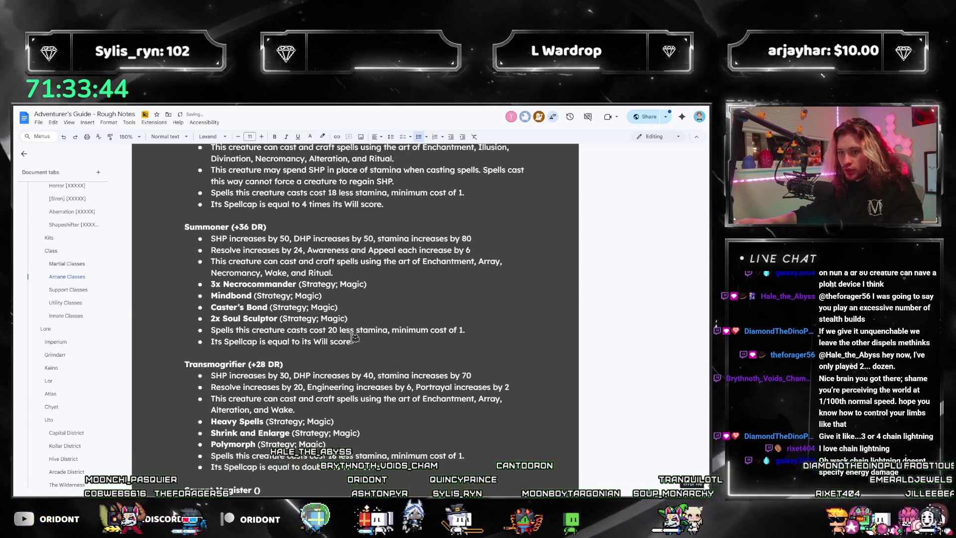
scroll(354, 337, up, 5)
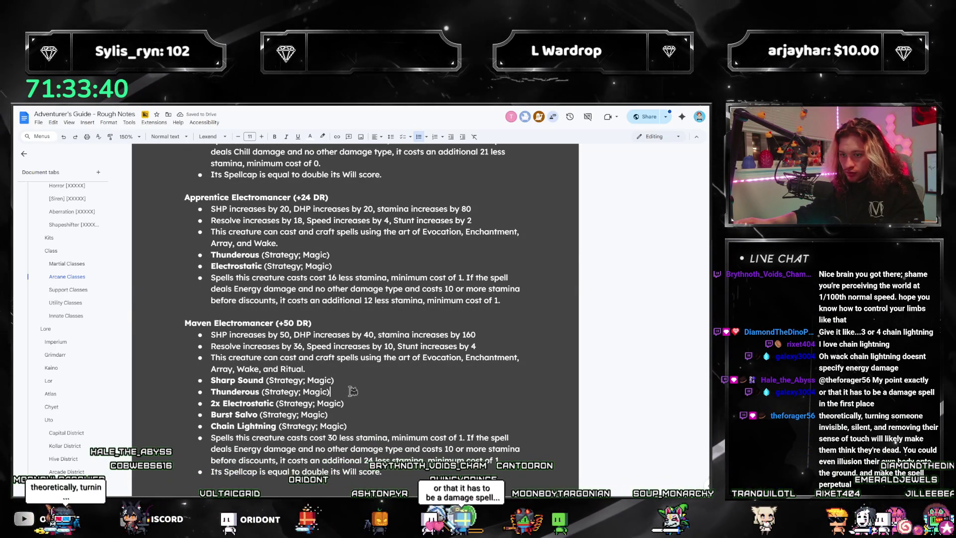
scroll(237, 376, down, 20)
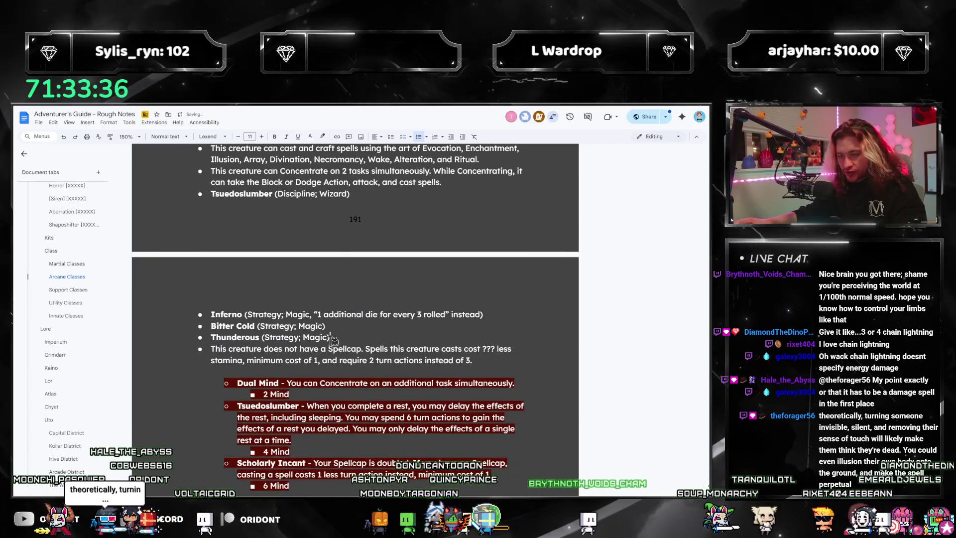
scroll(332, 340, up, 20)
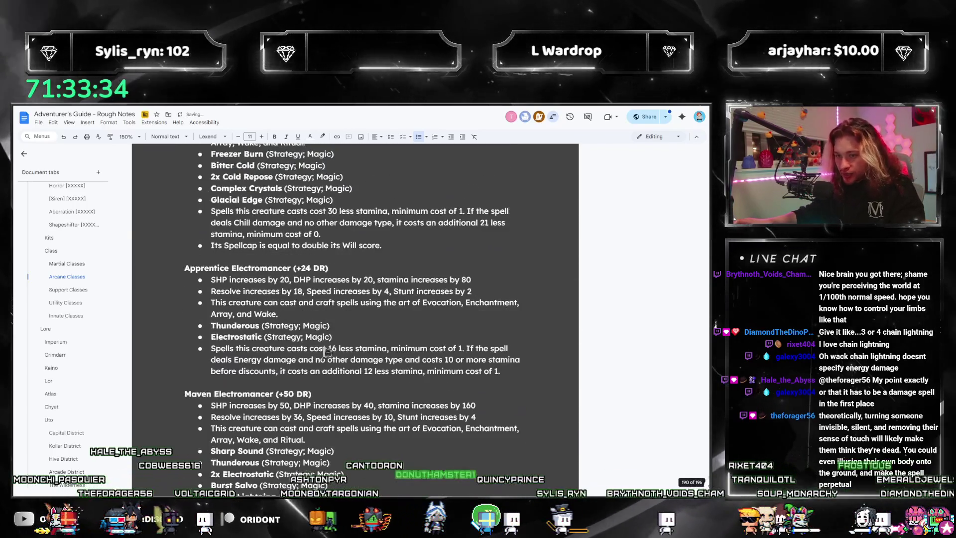
scroll(324, 351, up, 15)
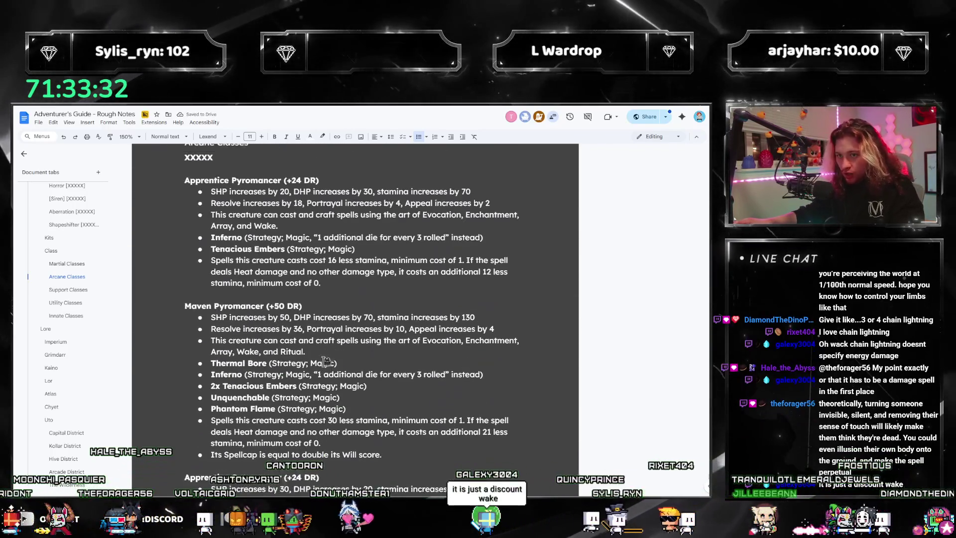
scroll(334, 369, down, 1)
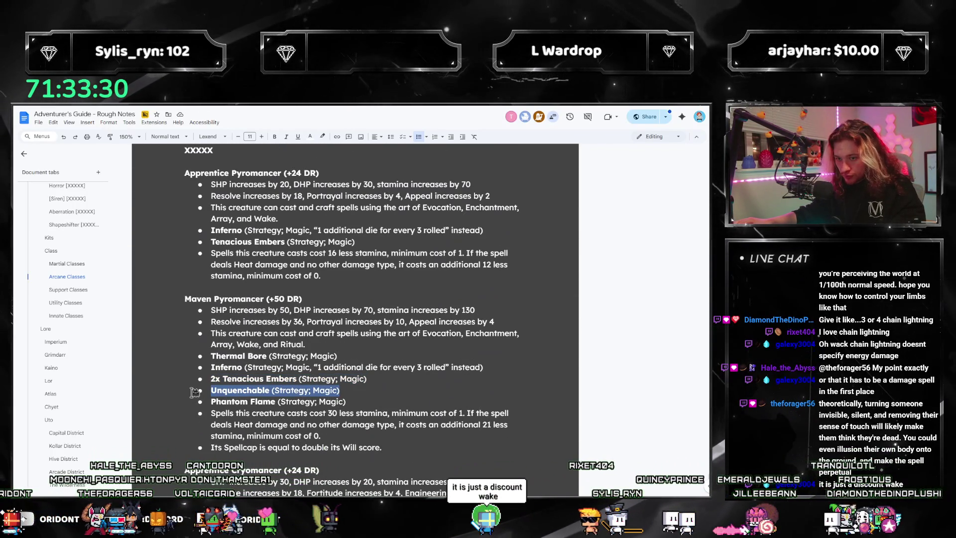
scroll(284, 397, down, 20)
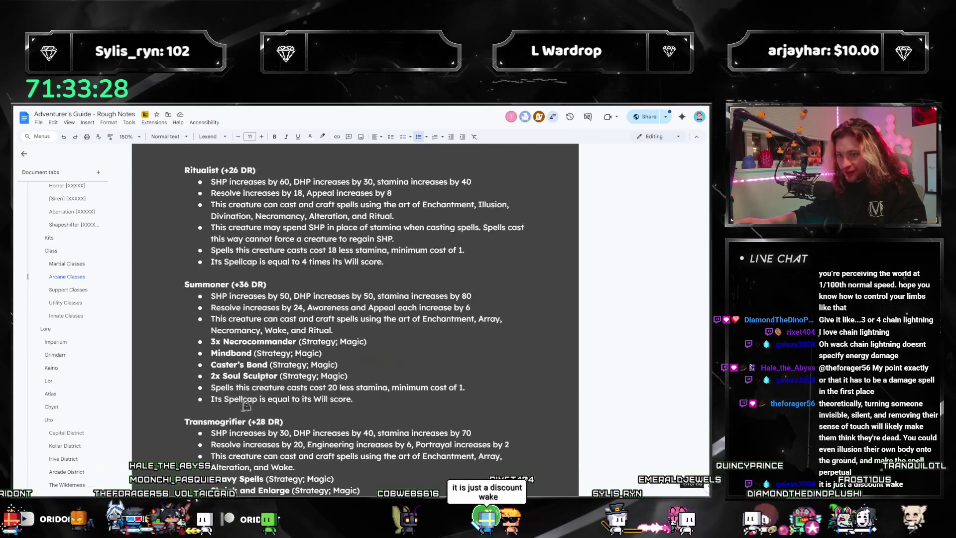
scroll(254, 388, down, 5)
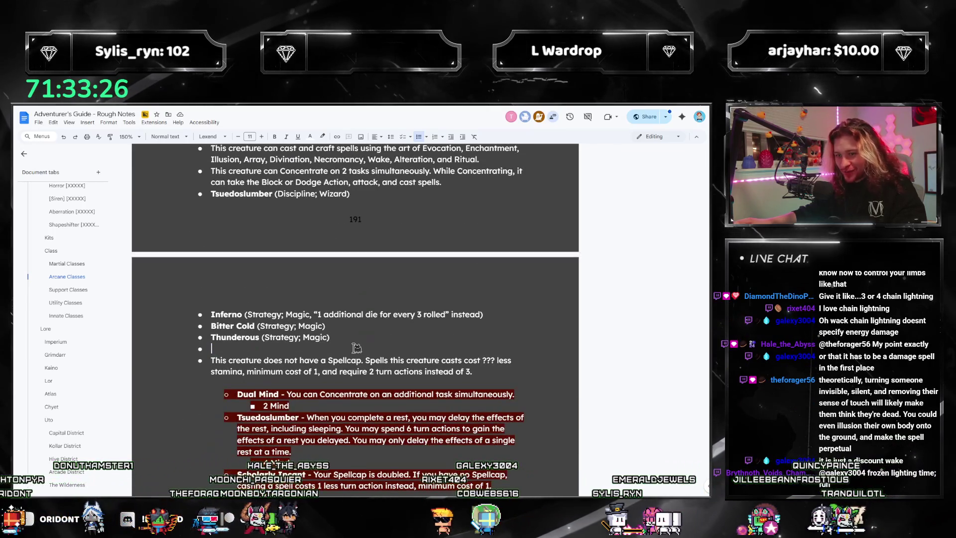
text(Unquenchable (Strategy; Magic))
scroll(357, 346, up, 10)
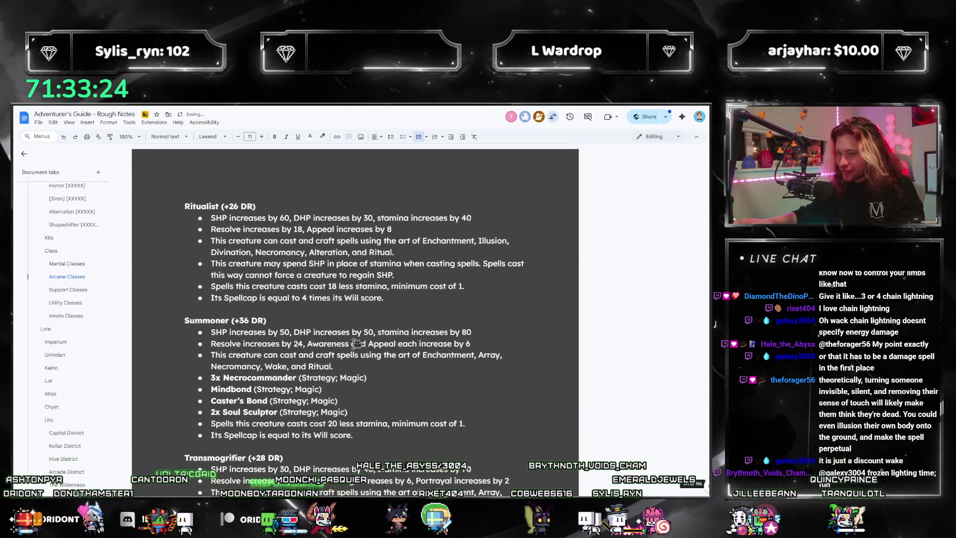
scroll(356, 344, up, 20)
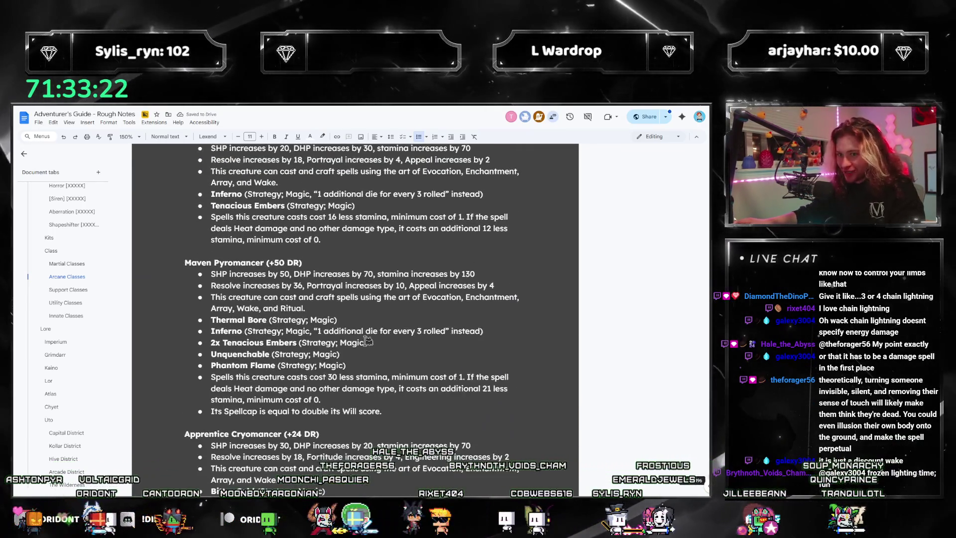
scroll(367, 341, up, 5)
scroll(365, 330, down, 3)
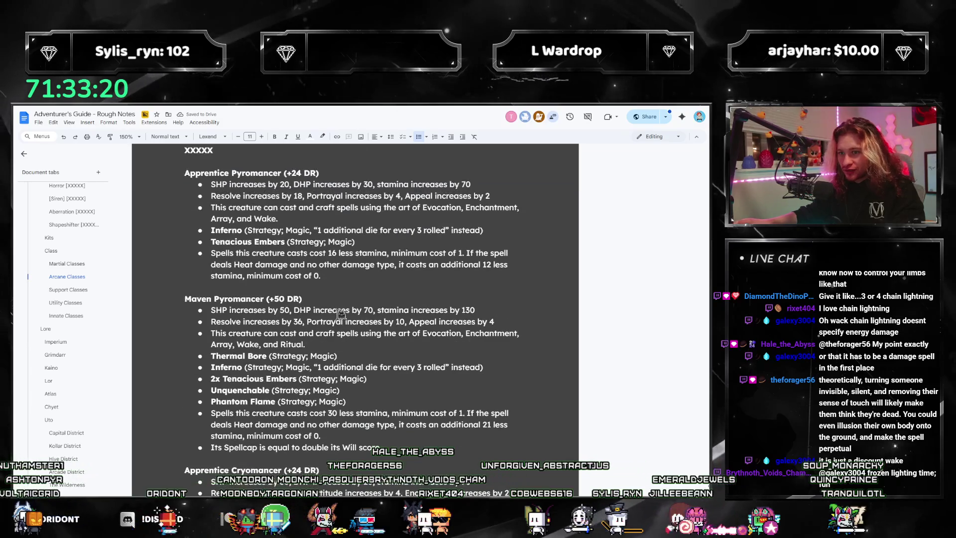
scroll(340, 314, down, 3)
scroll(332, 331, down, 6)
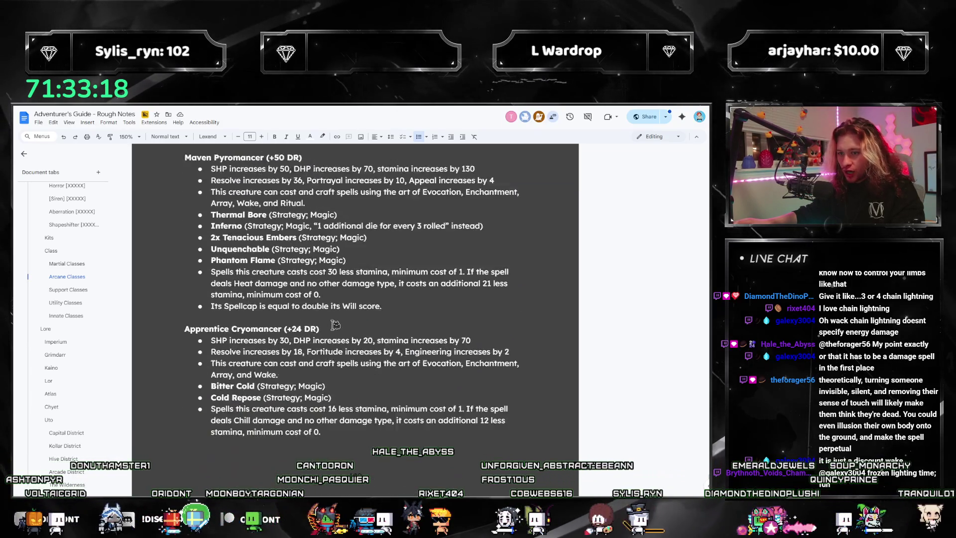
scroll(347, 324, down, 7)
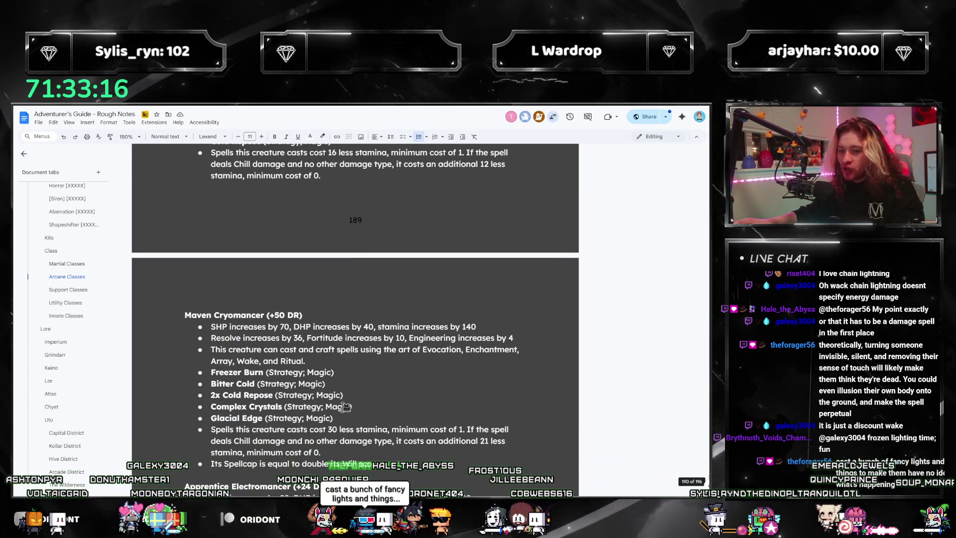
- Copy Complex Crystals and Glacial Edge from Maven Cryomancer and paste them after Bitter Cold
mouse_move(358, 419)
mouse_down()
mouse_move(199, 394)
mouse_move(195, 404)
mouse_up()
key(ctrl+c)
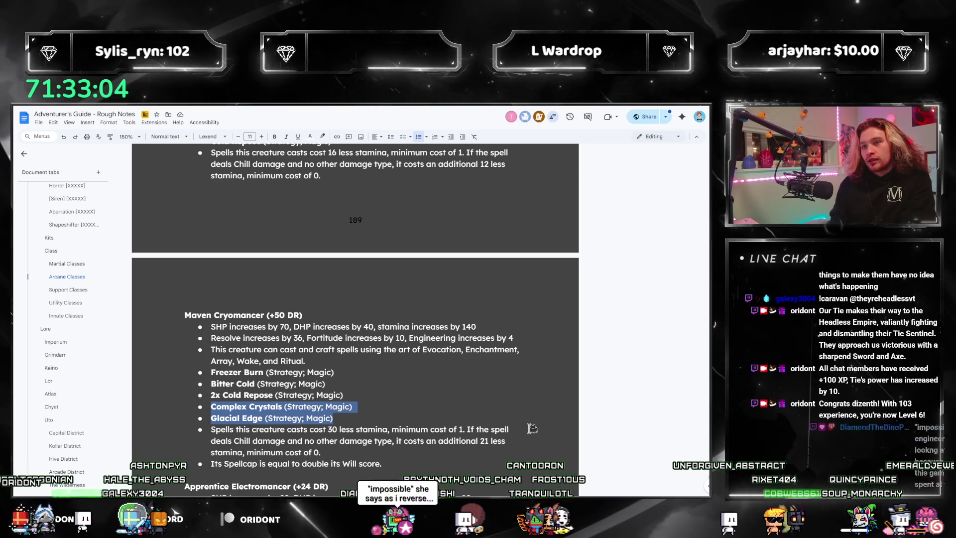
scroll(420, 277, down, 15)
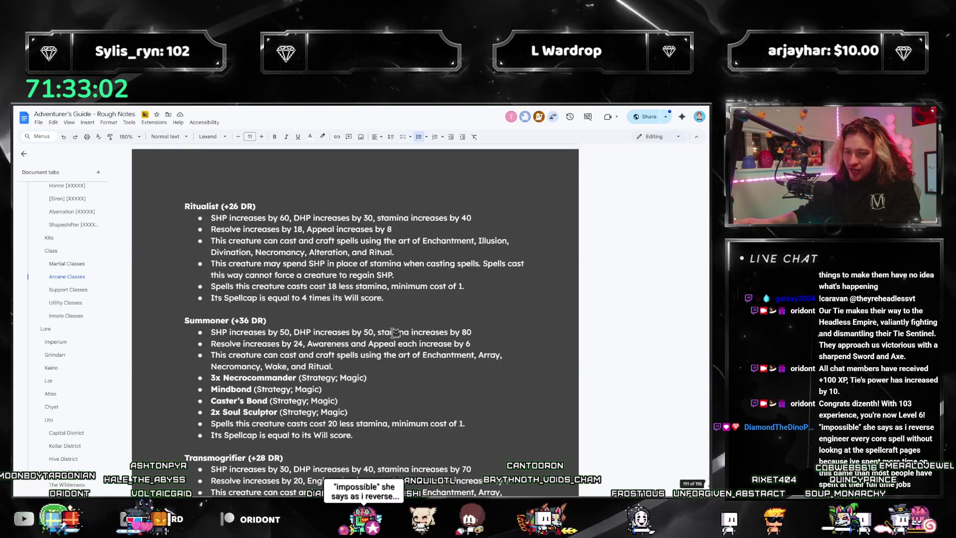
scroll(394, 333, down, 20)
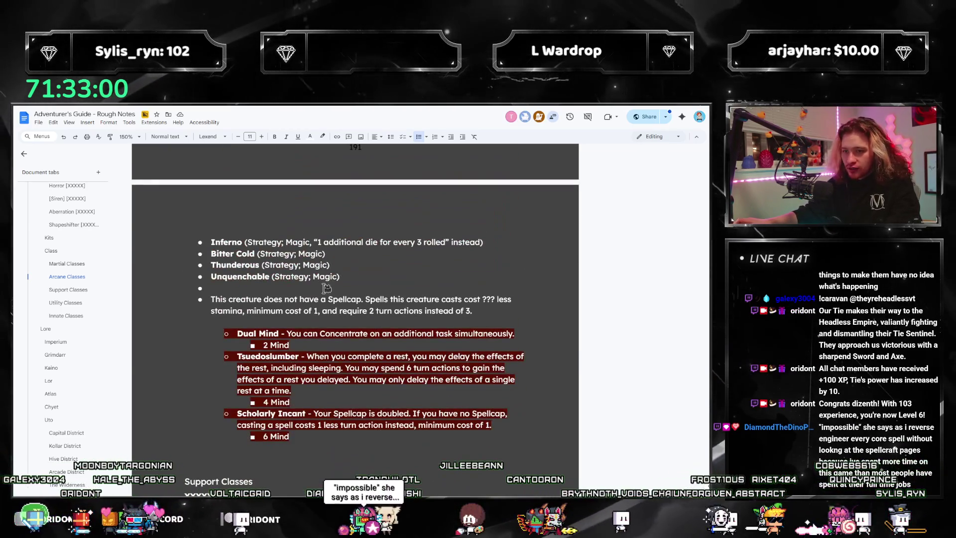
key(ctrl+v)
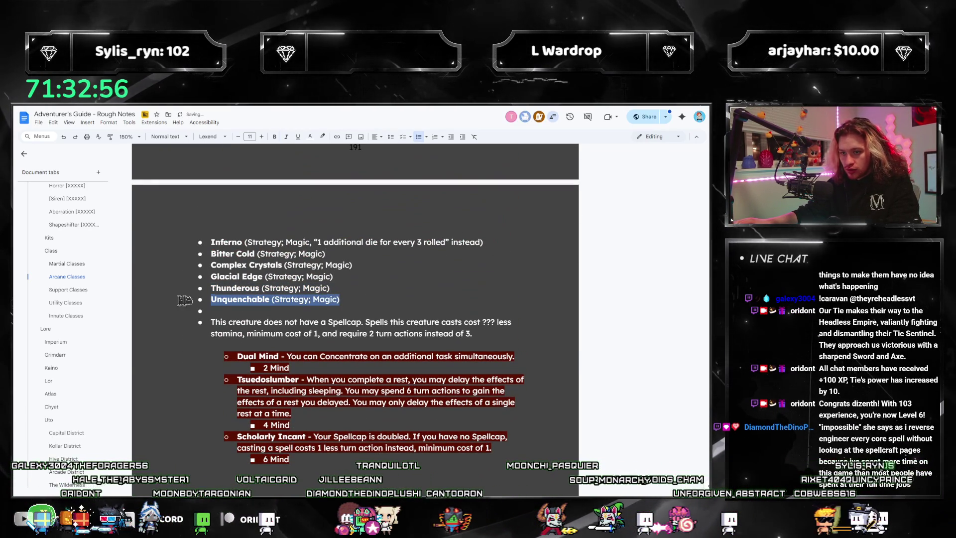
- Move the Unquenchable line to a new bullet directly after Inferno
key(ctrl+x)
click(490, 242)
key(Return)
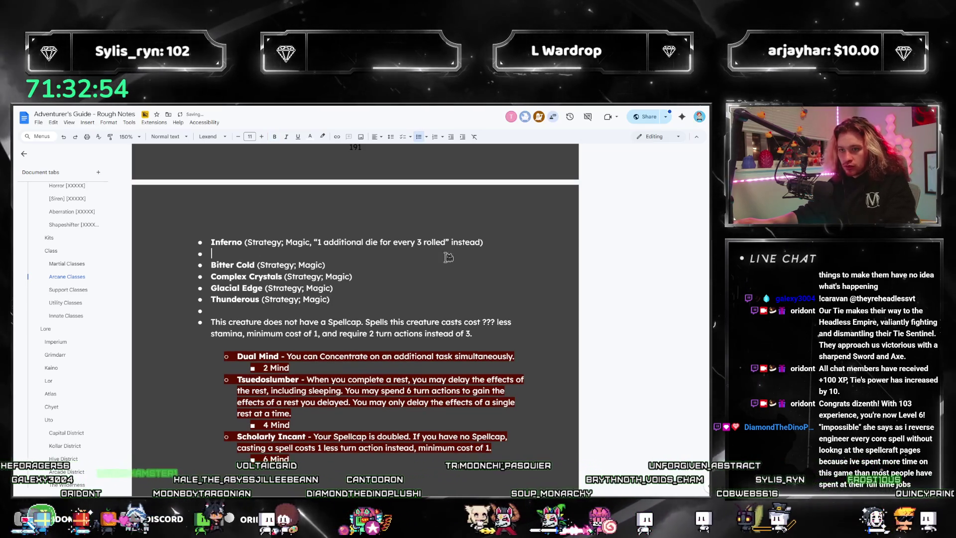
key(ctrl+v)
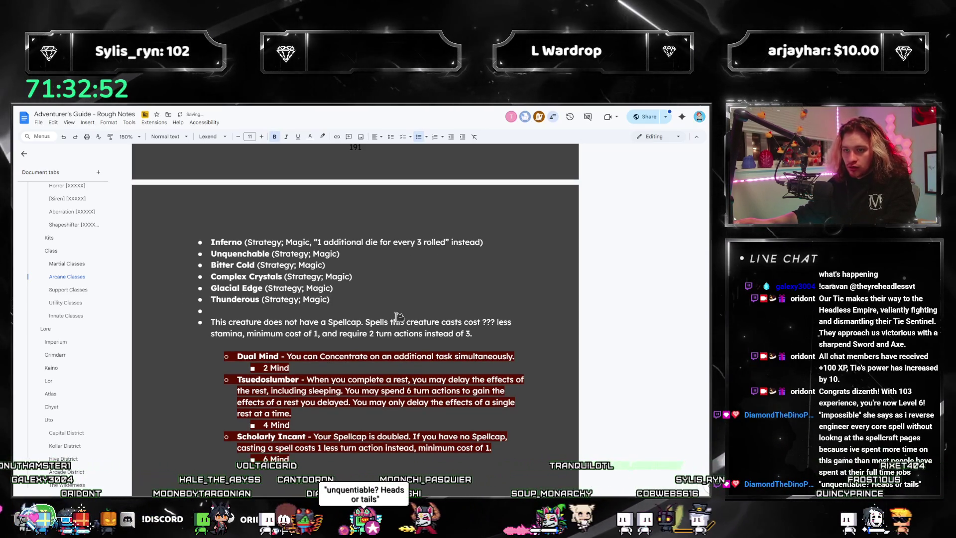
text(3x)
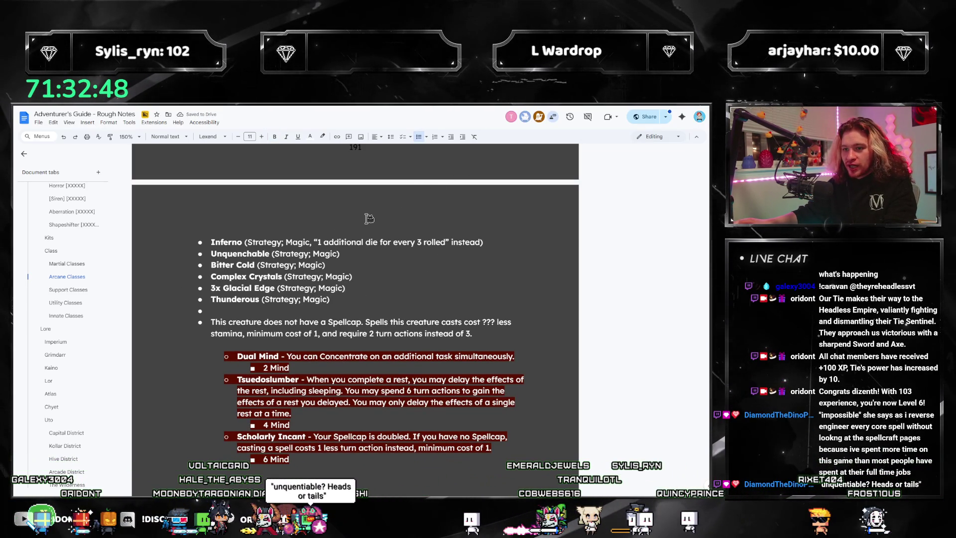
- Paste Chain Lightning from Maven Electromancer after Thunderous and prefix it with 3x
scroll(332, 310, up, 15)
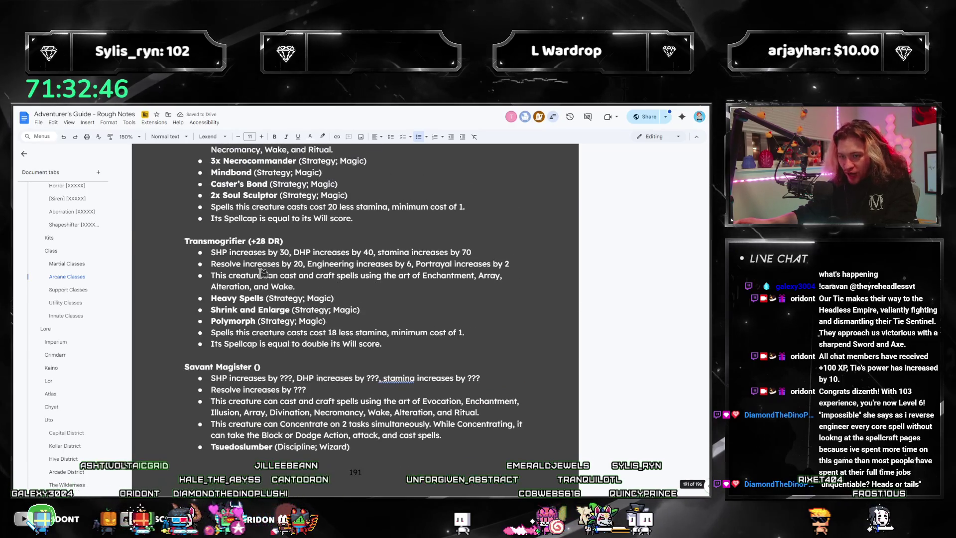
scroll(282, 322, up, 10)
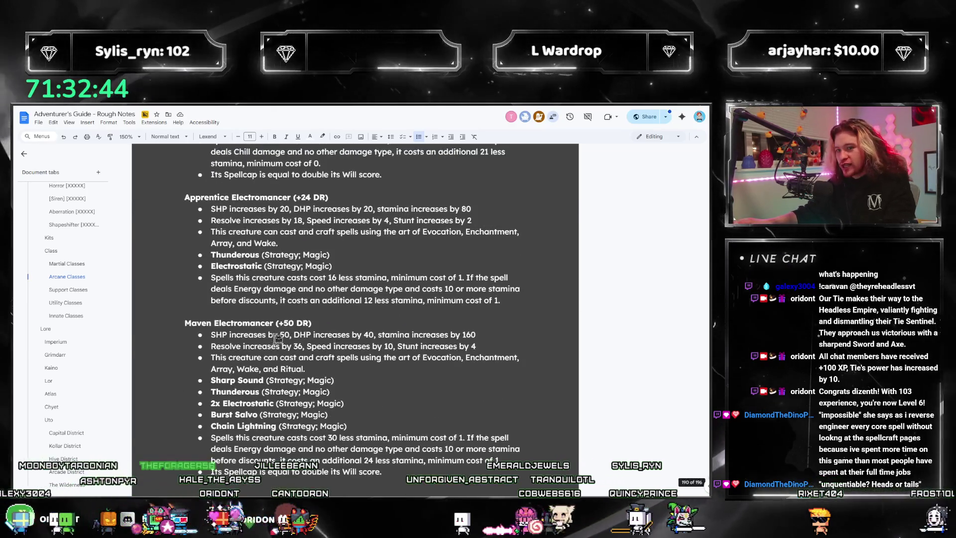
scroll(321, 370, down, 2)
scroll(348, 372, up, 3)
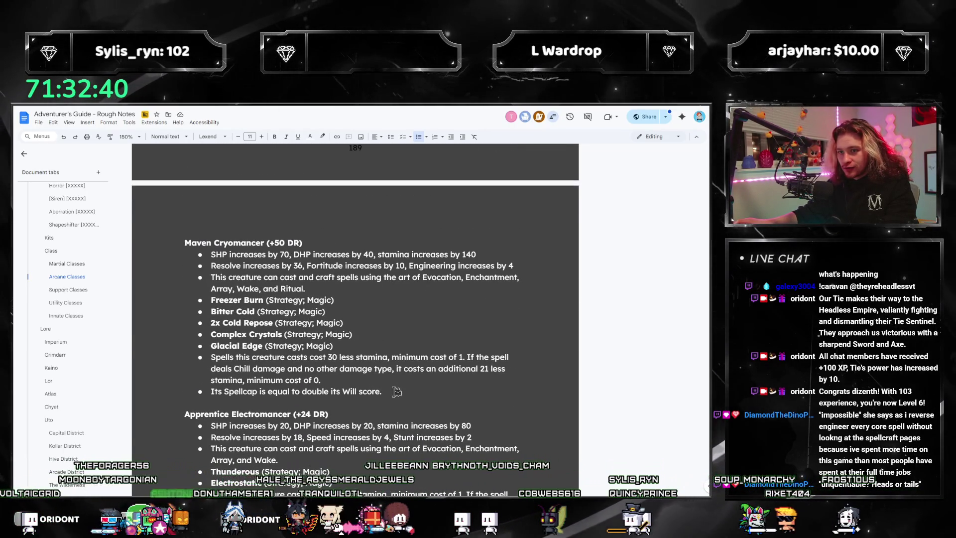
scroll(473, 361, down, 2)
scroll(347, 372, down, 3)
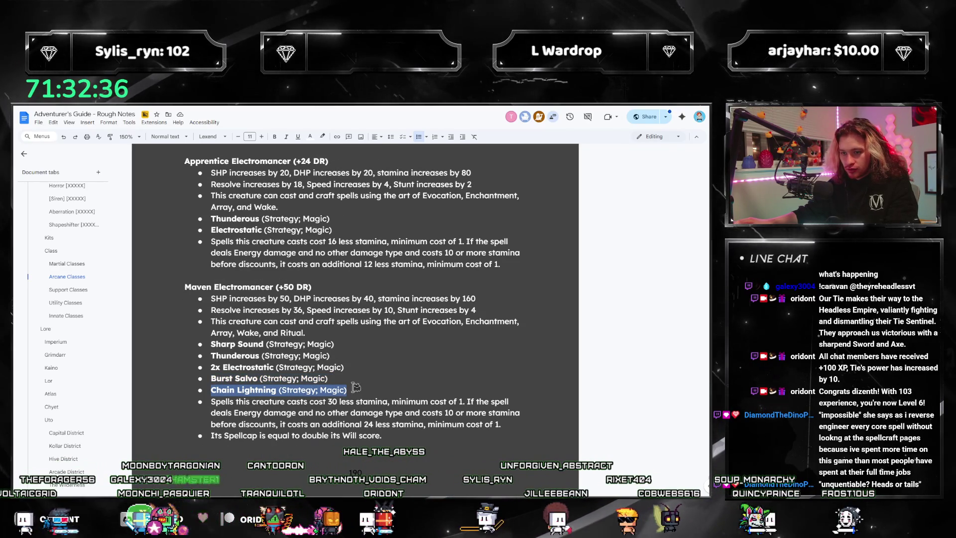
scroll(355, 387, down, 20)
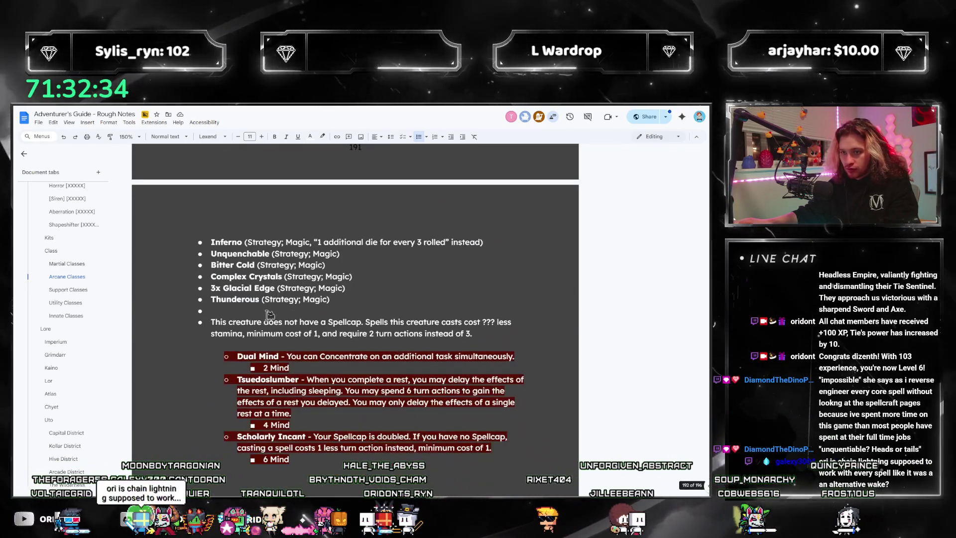
key(ctrl+v)
key(Home)
text(3x)
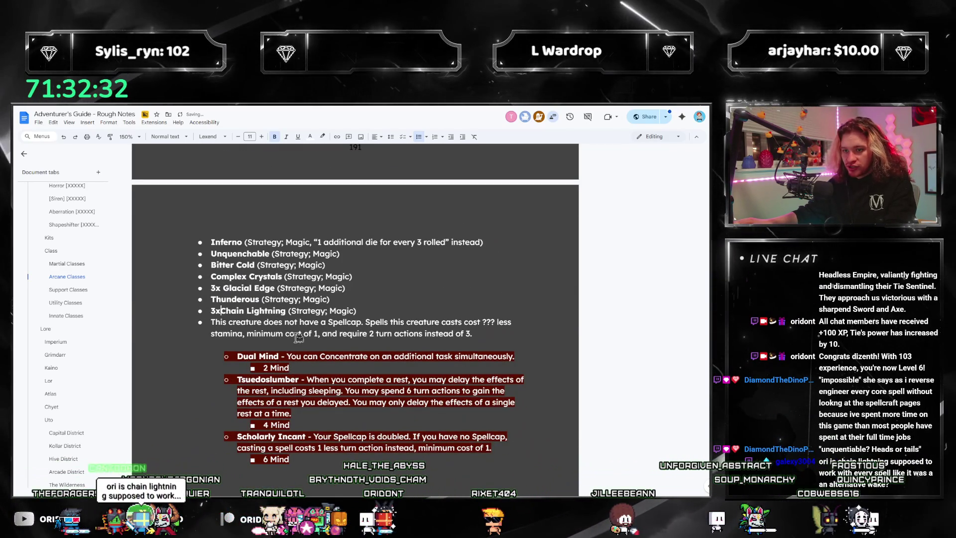
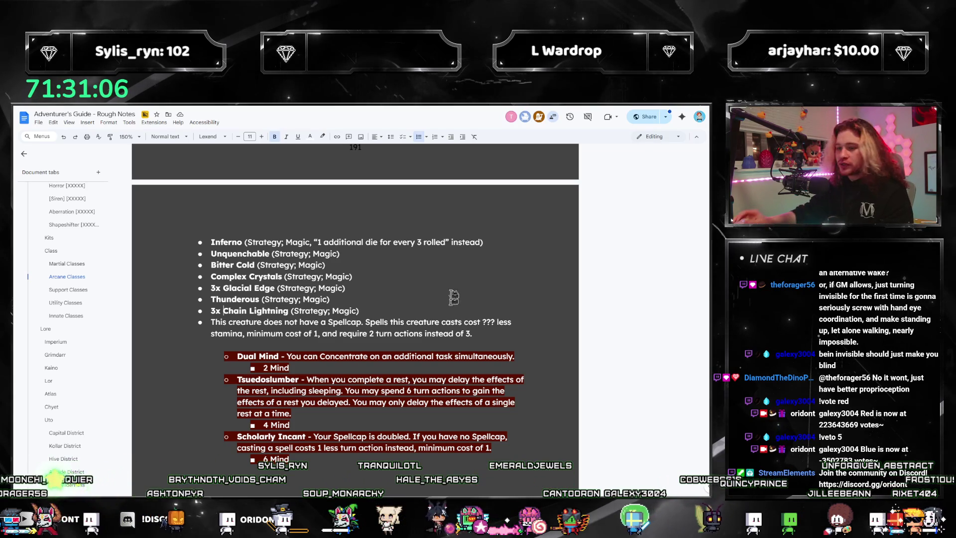
- Place the caret at the end of 3x Chain Lightning in the Savant Magister talent list
drag(345, 288, 211, 288)
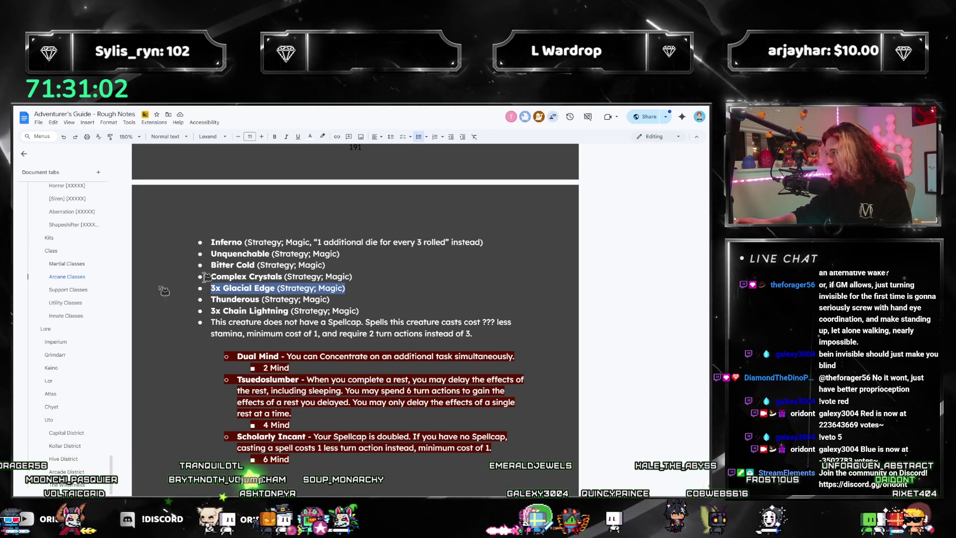
click(420, 302)
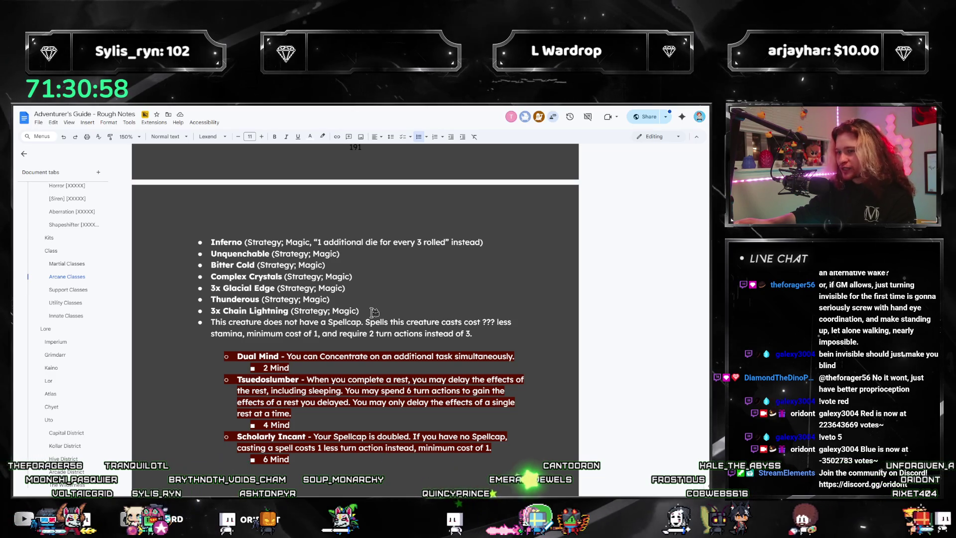
drag(374, 311, 211, 242)
scroll(211, 241, up, 2)
click(342, 362)
mouse_move(377, 416)
mouse_down()
mouse_move(214, 351)
mouse_move(224, 219)
mouse_move(330, 312)
mouse_up()
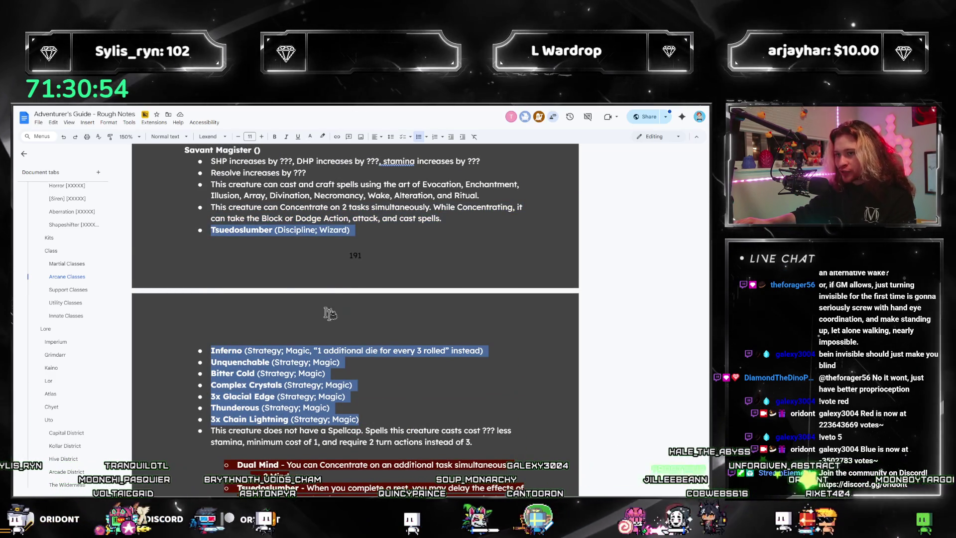
scroll(330, 313, down, 3)
click(359, 329)
- Copy the Polymorph (Strategy; Magic) line from Transmogrifier and paste it below 3x Chain Lightning
scroll(107, 298, up, 2)
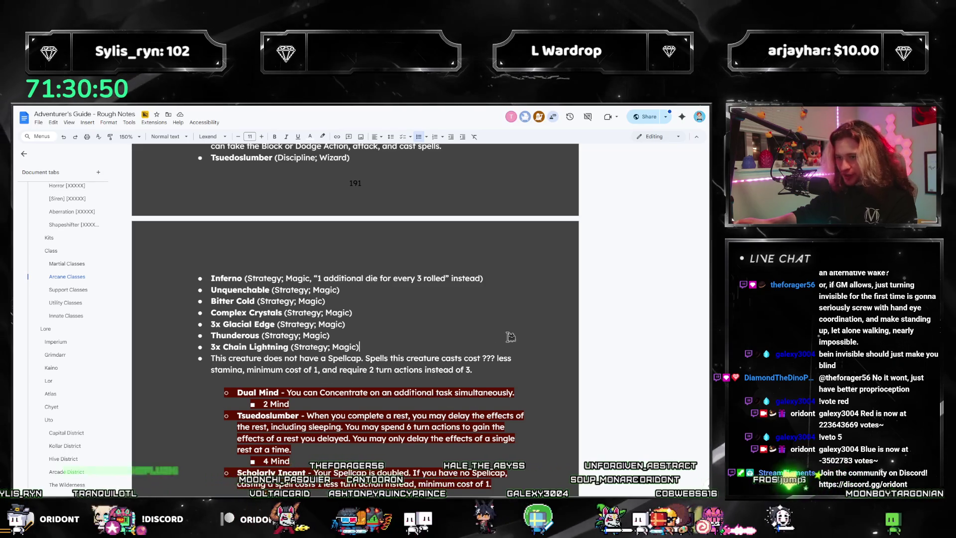
scroll(459, 367, down, 1)
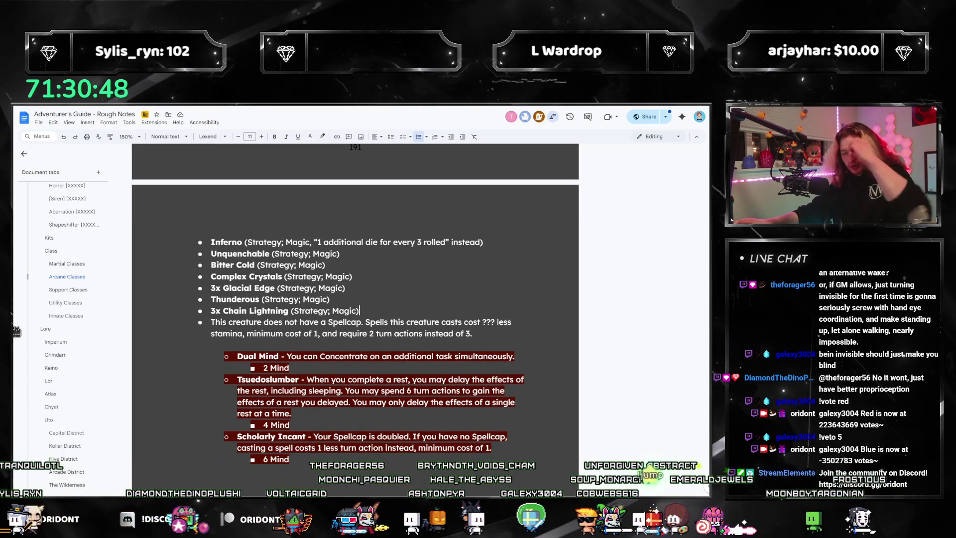
scroll(242, 243, up, 10)
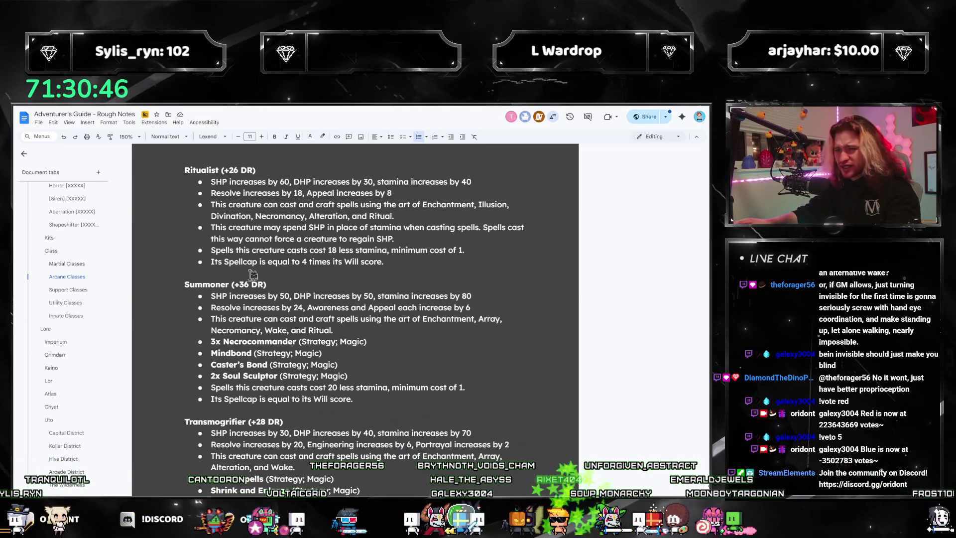
scroll(337, 382, down, 3)
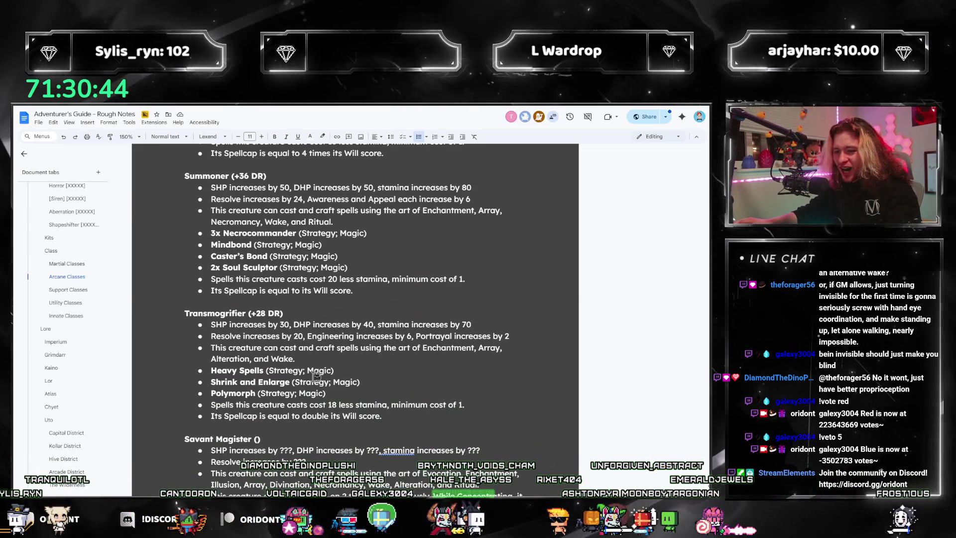
mouse_move(341, 393)
mouse_down()
mouse_move(218, 393)
mouse_move(209, 381)
mouse_move(207, 396)
mouse_up()
scroll(207, 396, down, 12)
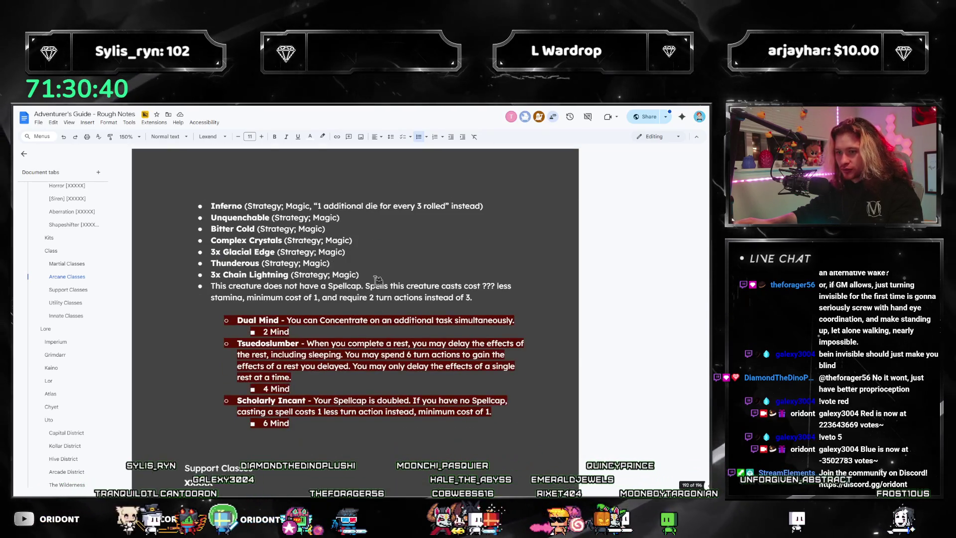
key(Return)
text(Polymorph (Strategy; Magic))
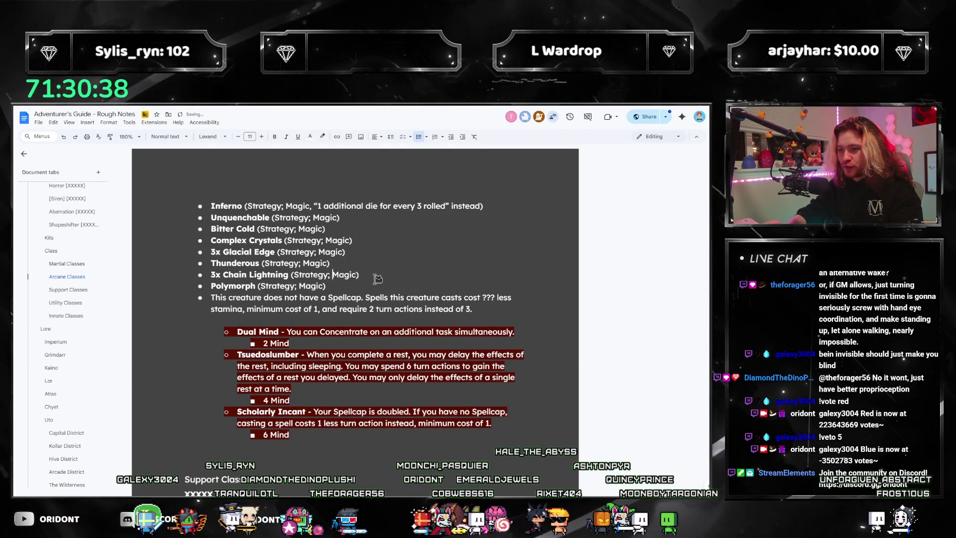
- Add empty bullets after 3x Chain Lightning and paste Heavy Spells into one
key(Return)
key(Return)
key(Up)
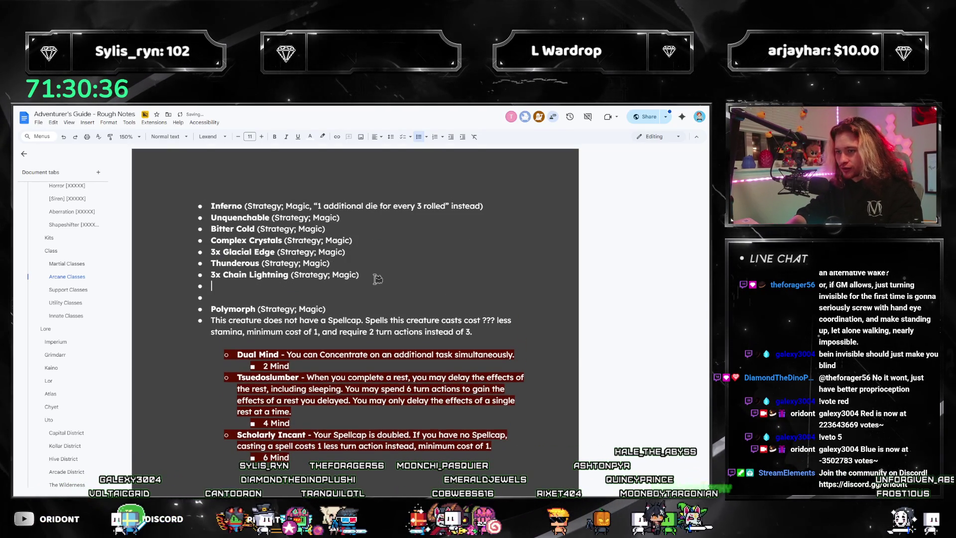
scroll(348, 298, up, 10)
drag(334, 370, 186, 369)
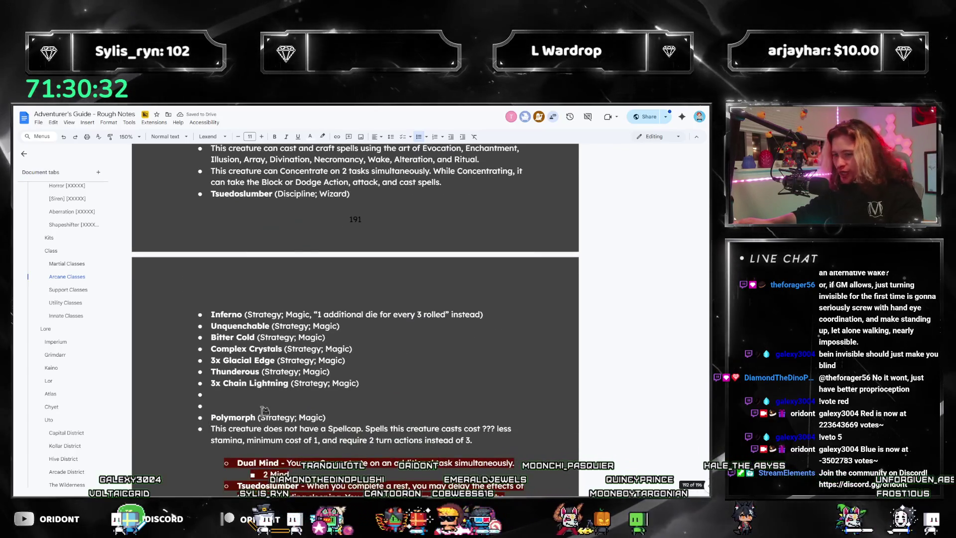
text(Heavy Spells (Strategy; Magic))
- Paste the Mindbond and Caster's Bond lines into the list, then delete Mindbond
scroll(306, 412, up, 5)
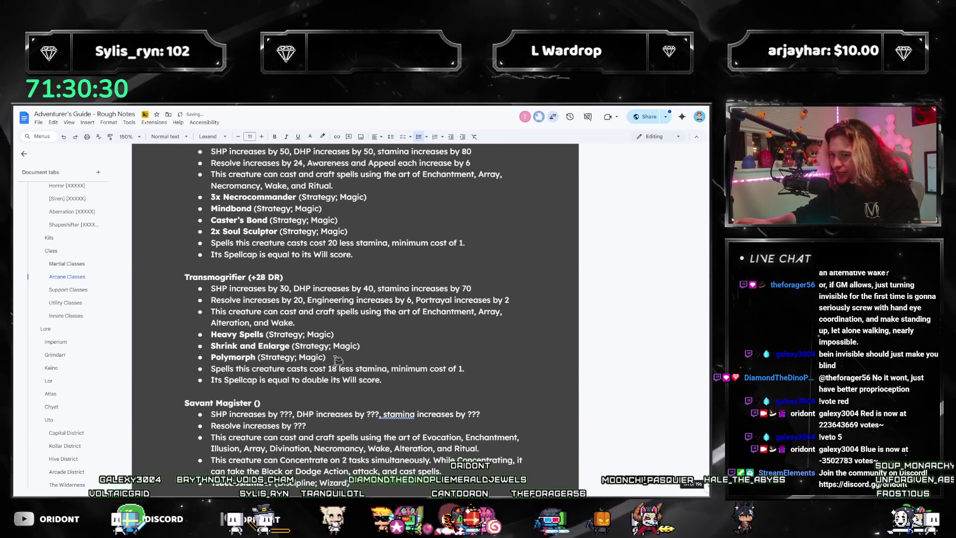
scroll(335, 367, up, 2)
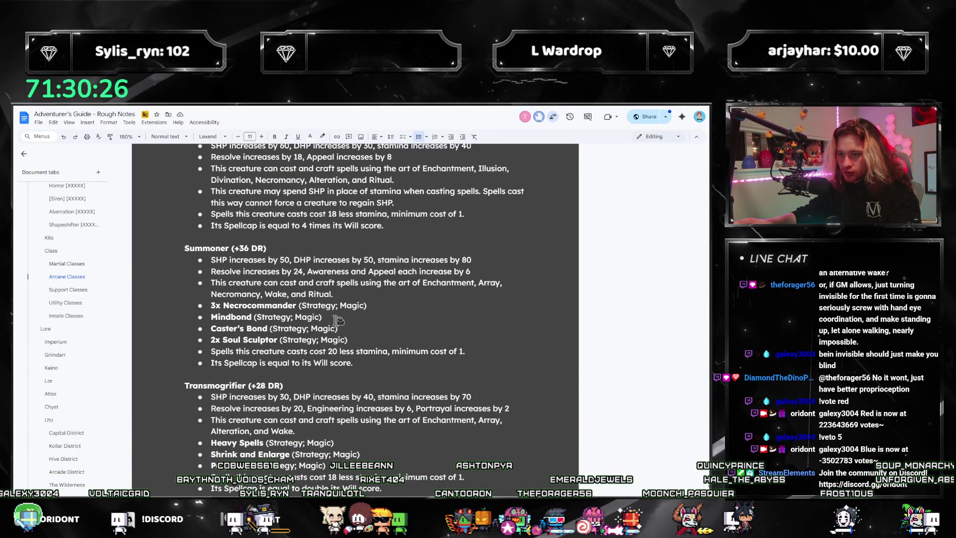
drag(368, 329, 208, 317)
key(ctrl+c)
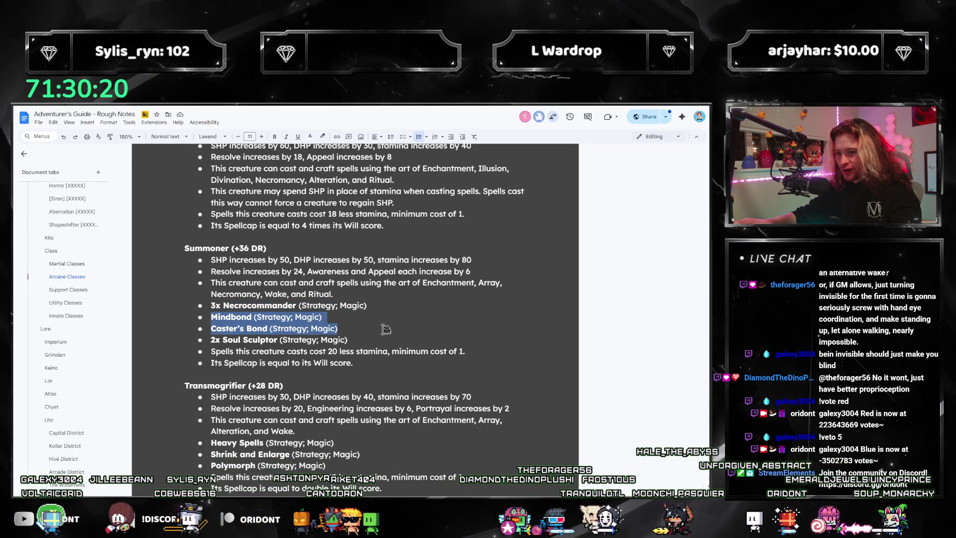
scroll(370, 335, down, 15)
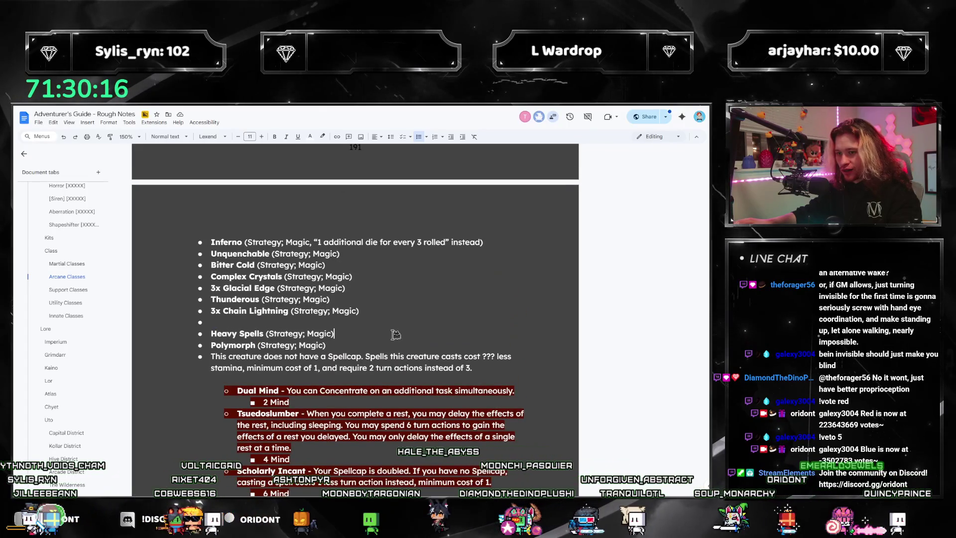
key(ctrl+v)
drag(373, 324, 209, 322)
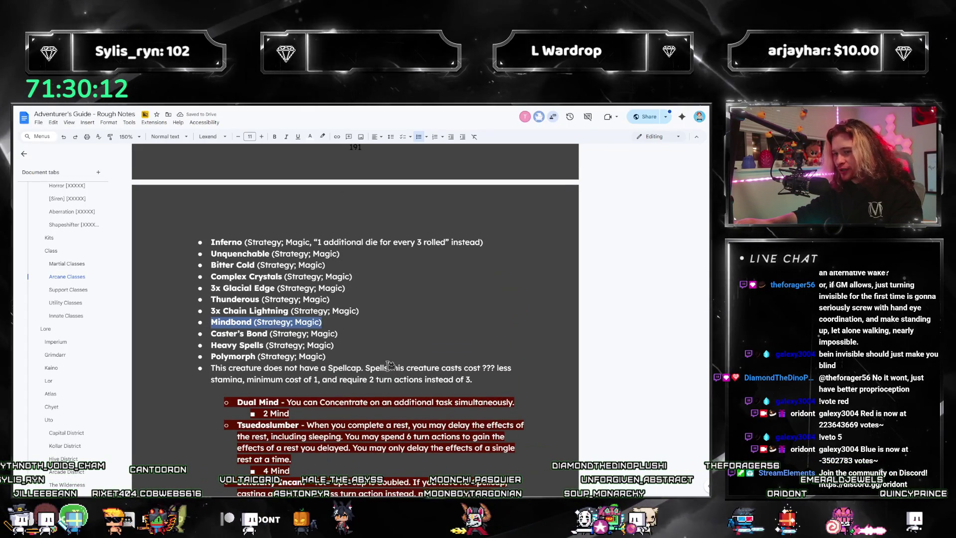
click(351, 332)
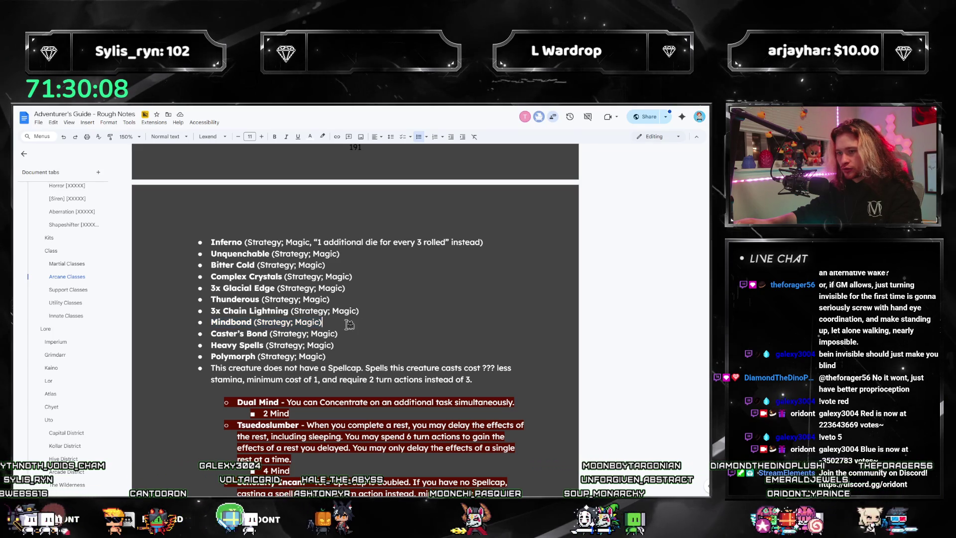
key(BackSpace)
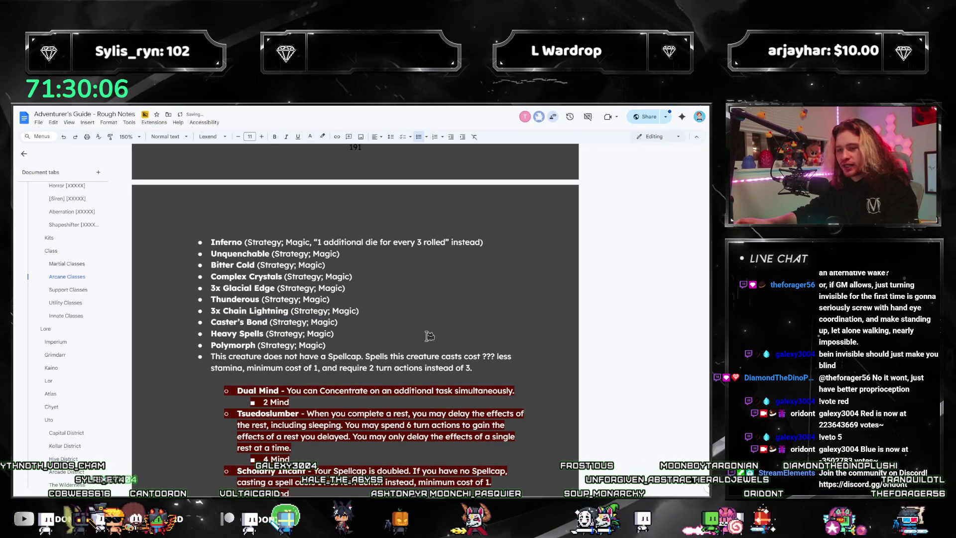
click(353, 345)
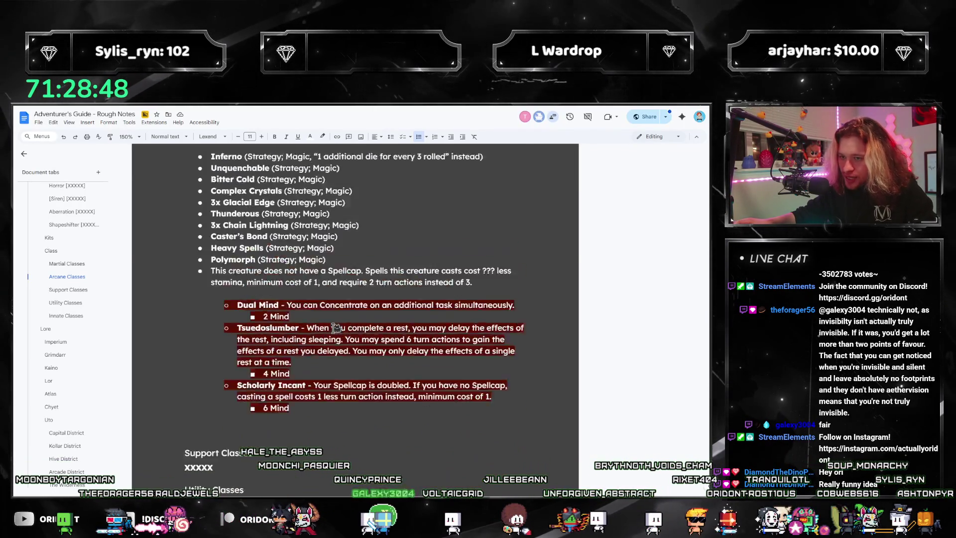
- Review Shrink and Enlarge, then the Sprightly talent in the Study of Transformation section
scroll(346, 339, up, 5)
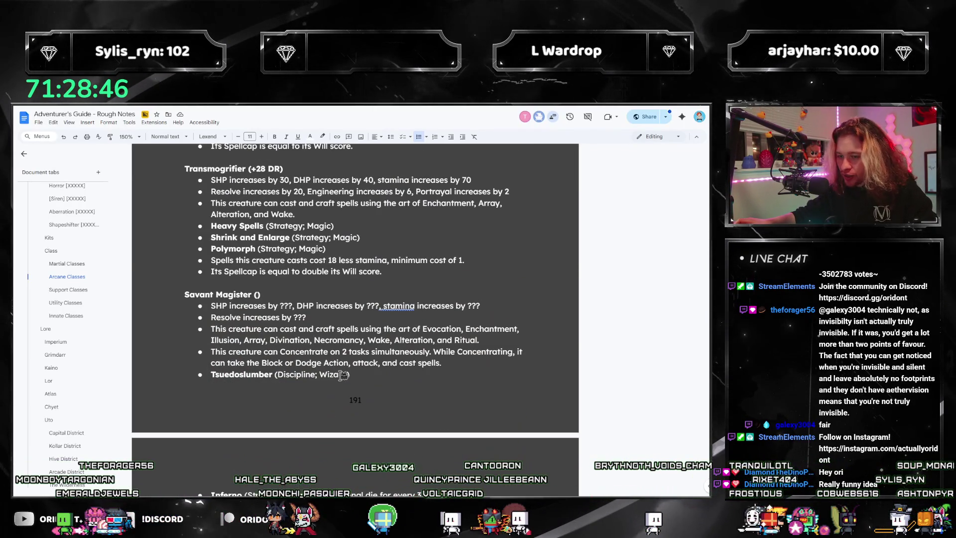
scroll(343, 374, up, 2)
drag(360, 345, 209, 346)
scroll(85, 296, down, 10)
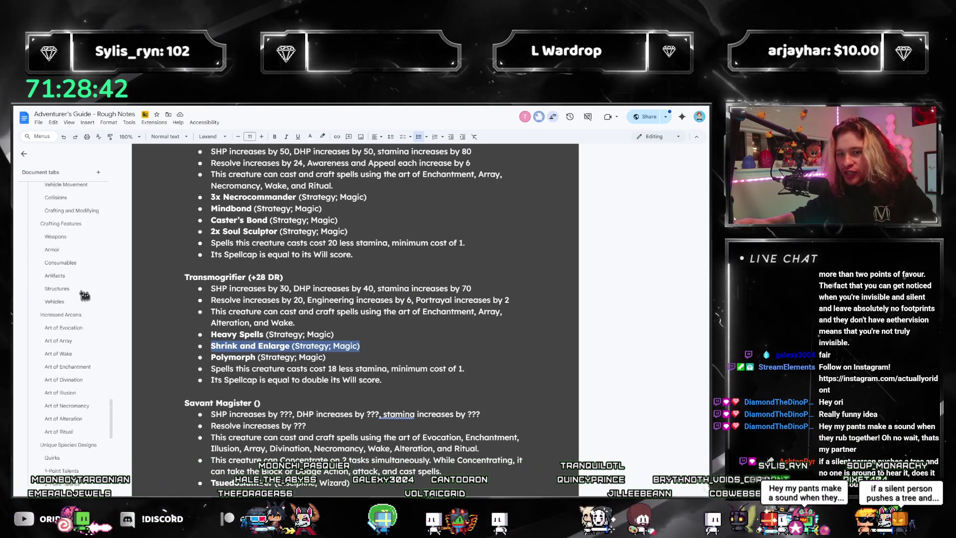
scroll(84, 295, up, 10)
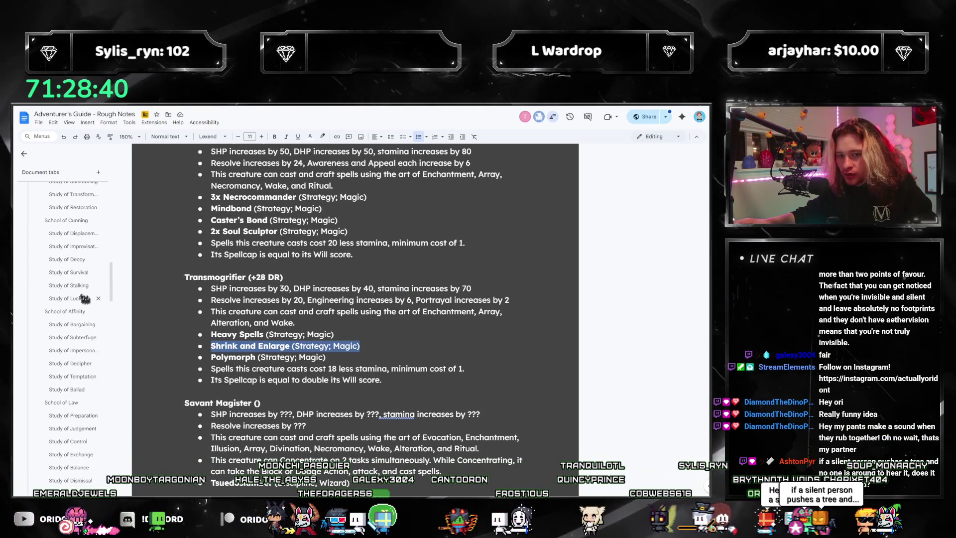
scroll(83, 298, up, 3)
click(70, 266)
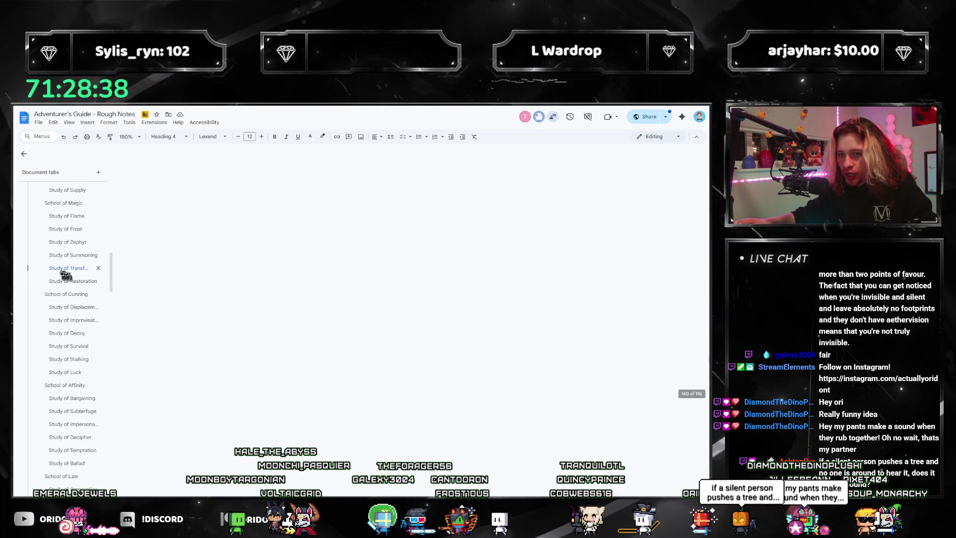
scroll(277, 345, down, 3)
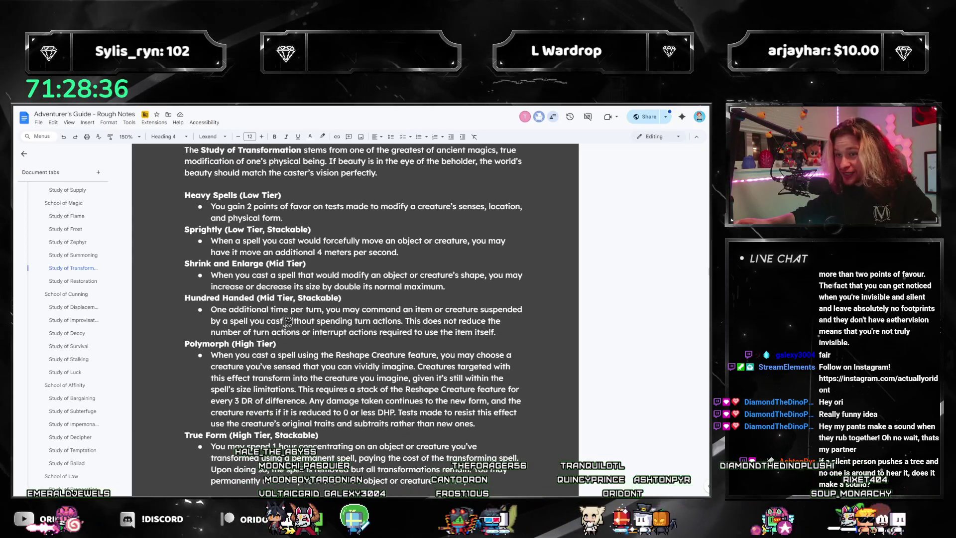
mouse_move(399, 252)
mouse_down()
mouse_move(212, 251)
mouse_move(183, 229)
mouse_up()
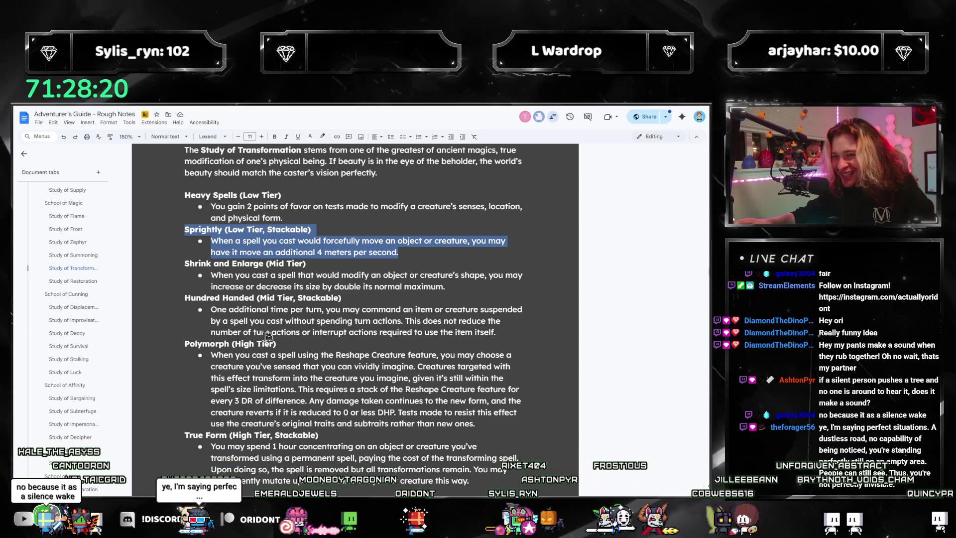
- Move through the Study of Summoning section, then on to Utility Classes
click(73, 268)
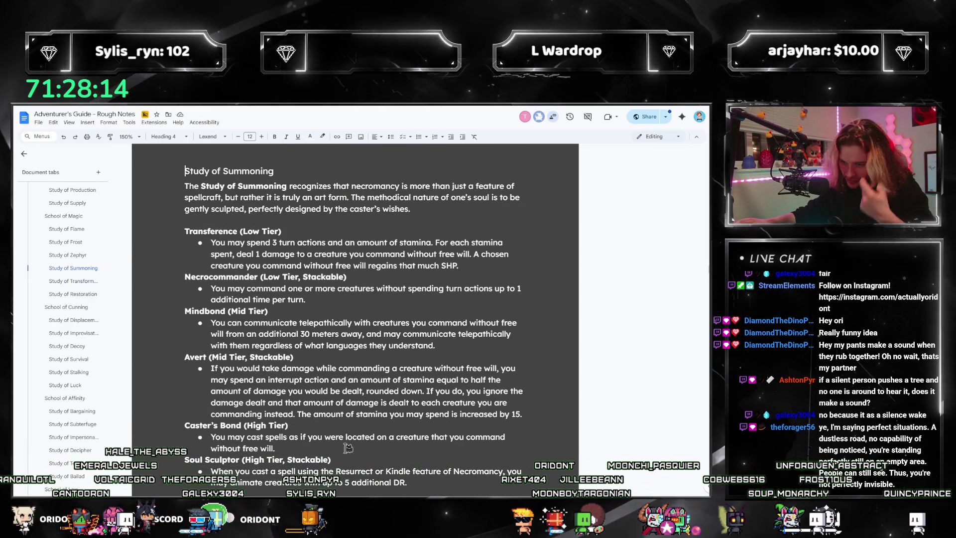
scroll(340, 438, up, 10)
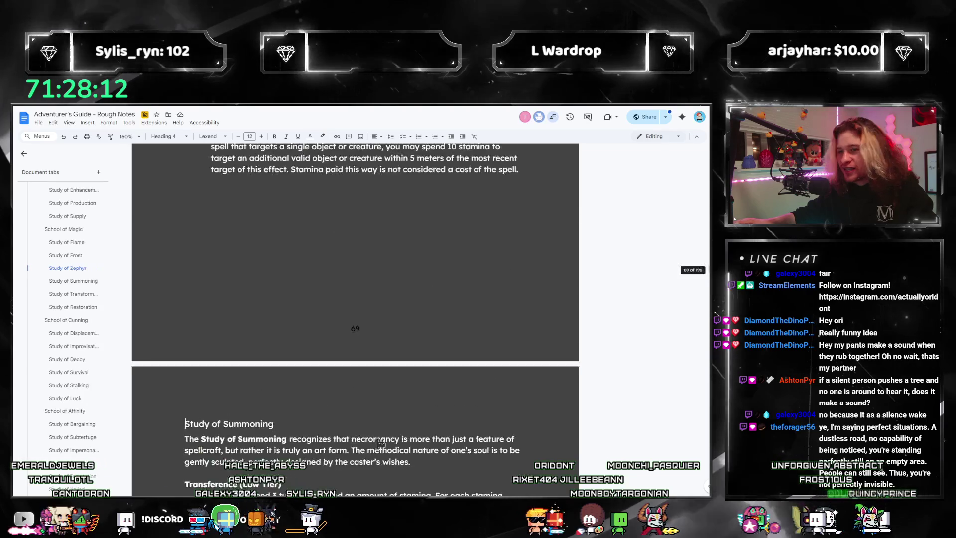
scroll(368, 446, down, 12)
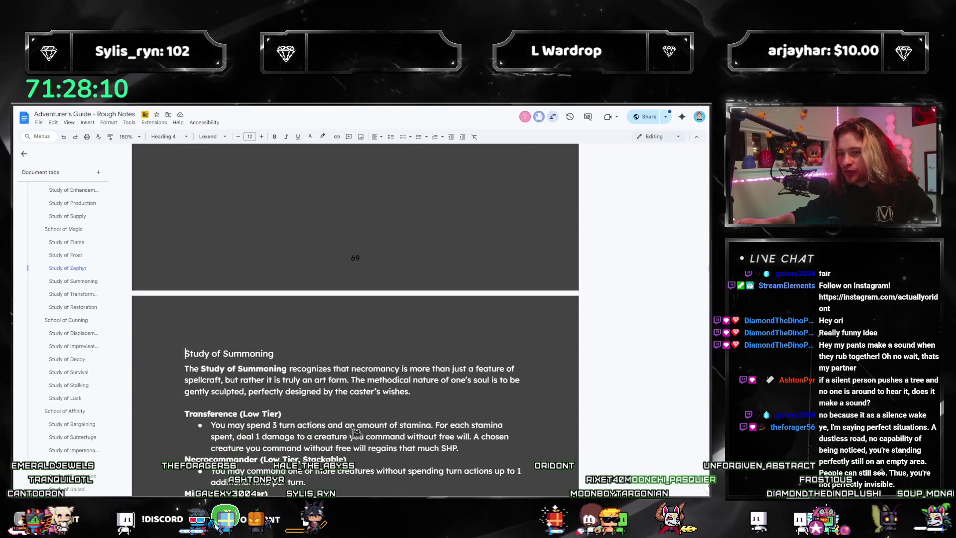
scroll(70, 327, down, 10)
scroll(69, 336, down, 10)
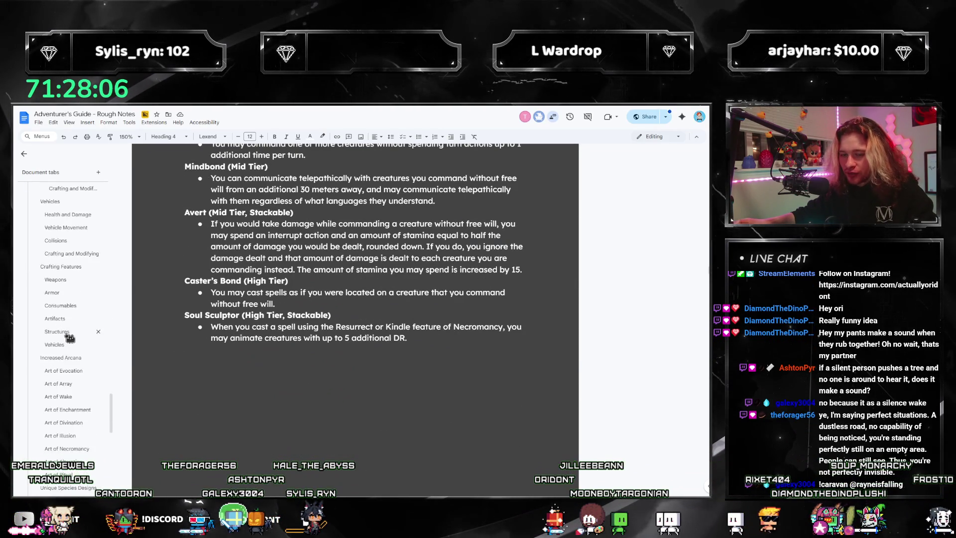
scroll(56, 317, down, 4)
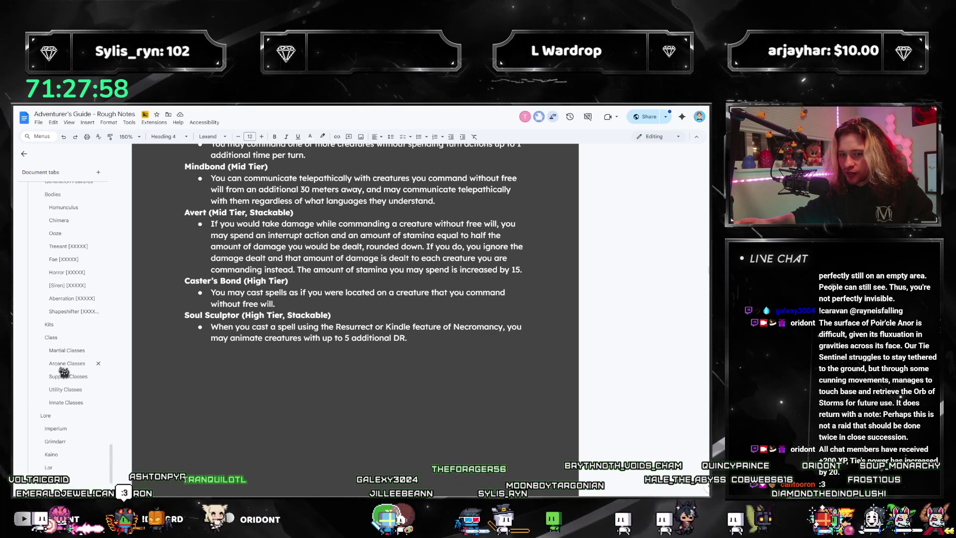
click(58, 390)
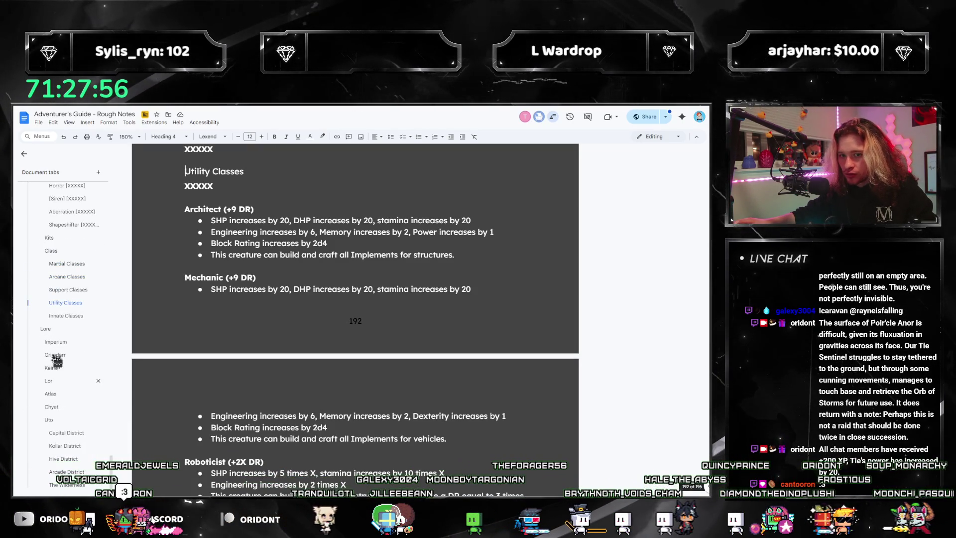
- Insert 'Sprightly (Strategy; Magic)' under Heavy Spells, bold the name, and prefix it with 3x
scroll(274, 405, up, 7)
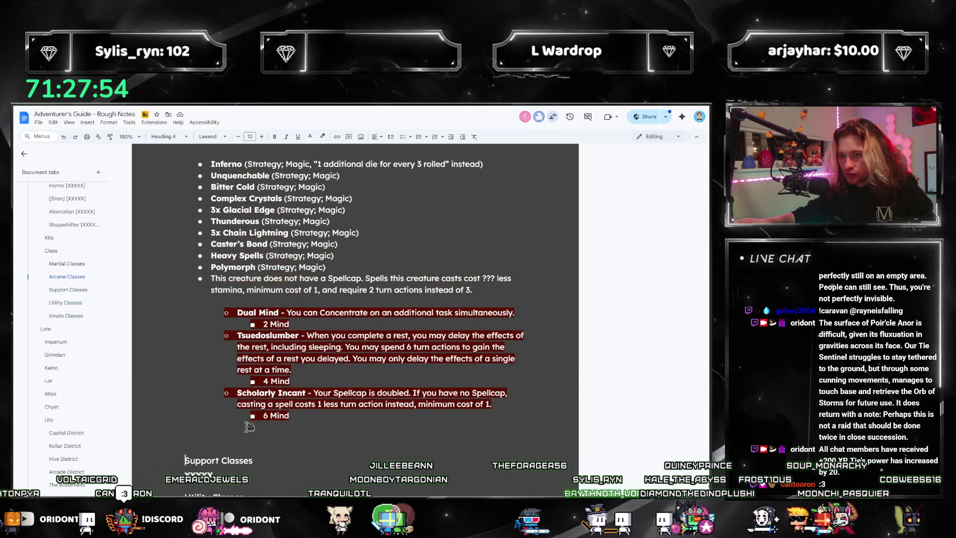
click(379, 244)
click(366, 253)
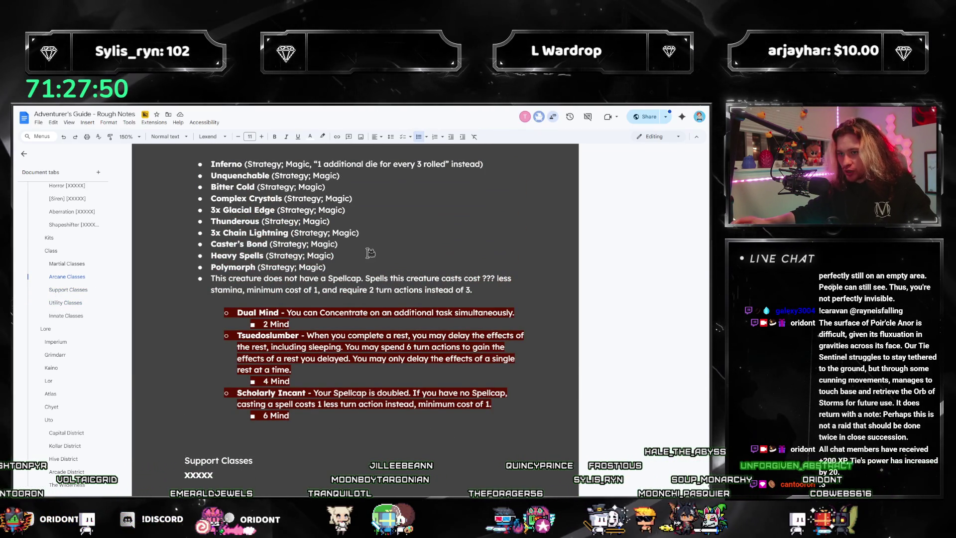
key(Return)
text(Sprightly (Strategy; M)
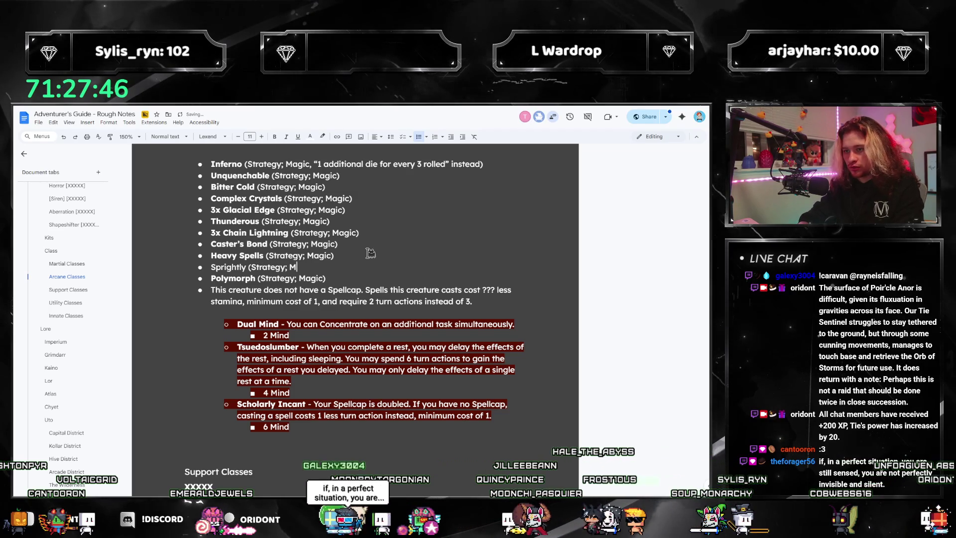
key(Home)
key(ctrl+shift+Right)
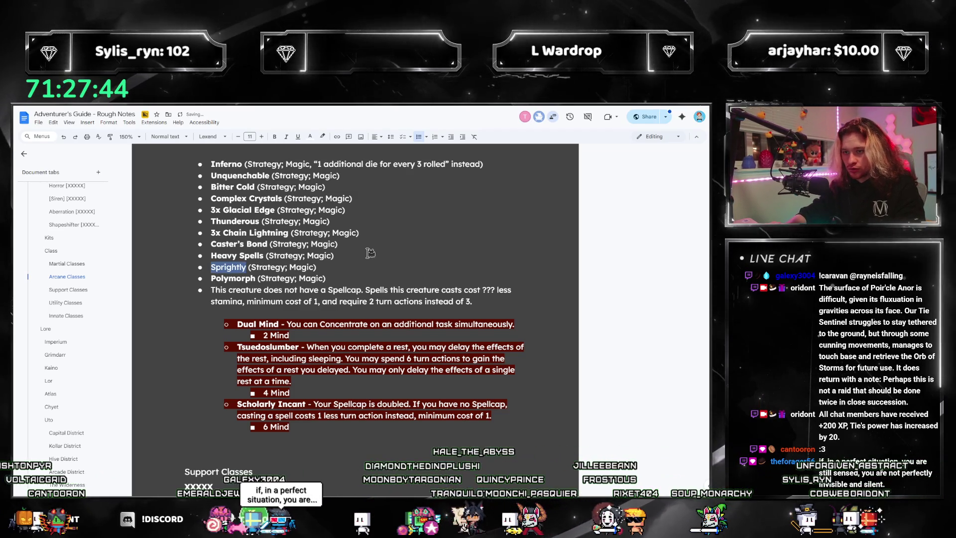
key(ctrl+b)
click(370, 253)
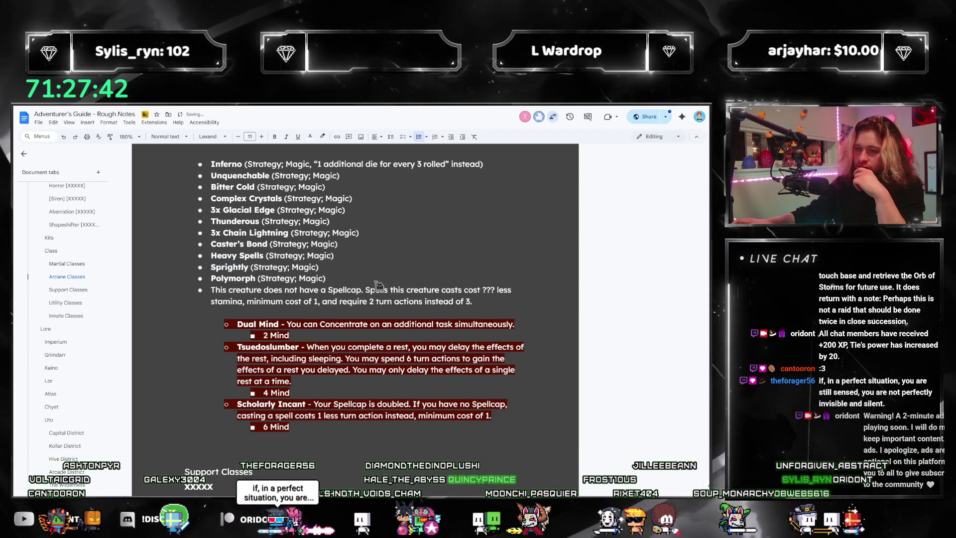
scroll(363, 320, up, 2)
key(ctrl+b)
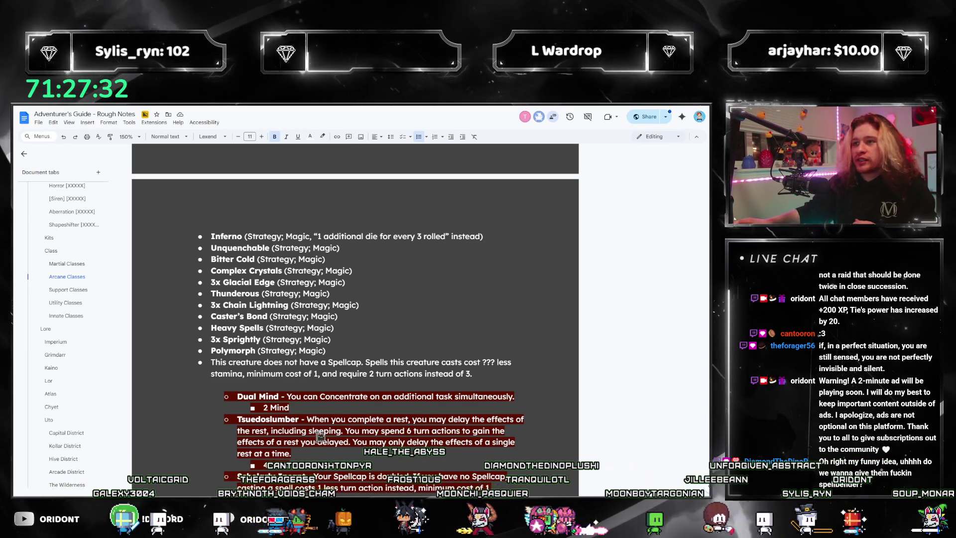
click(334, 351)
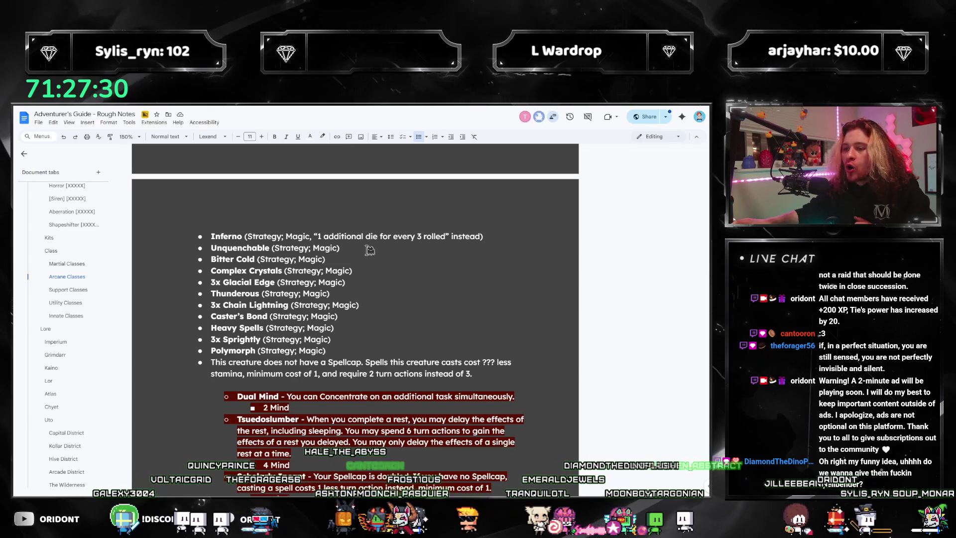
- Paste a copy of the Tsuedoslumber line above Inferno and rename it Spellbender
scroll(369, 249, up, 3)
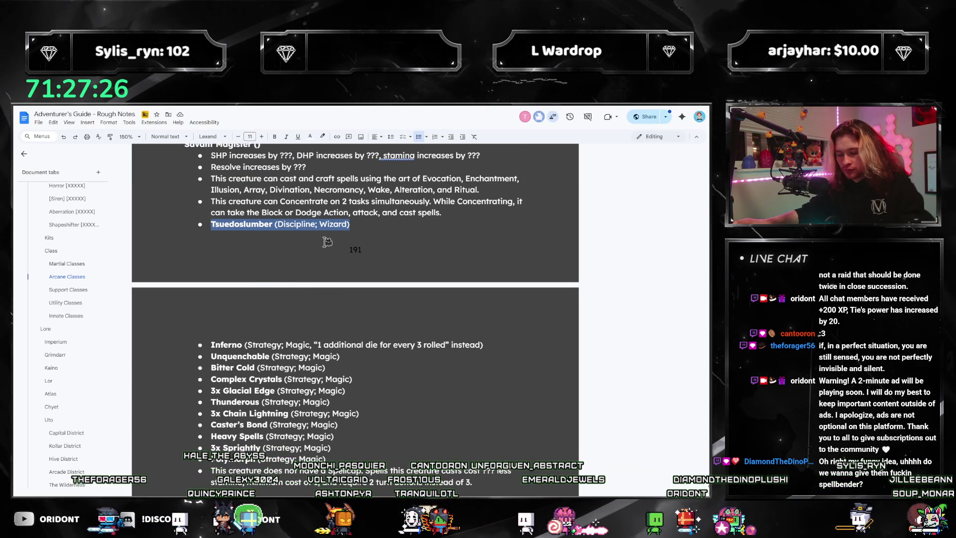
key(Down)
key(Home)
text(Tsuedoslumber (Discipline; Wizard))
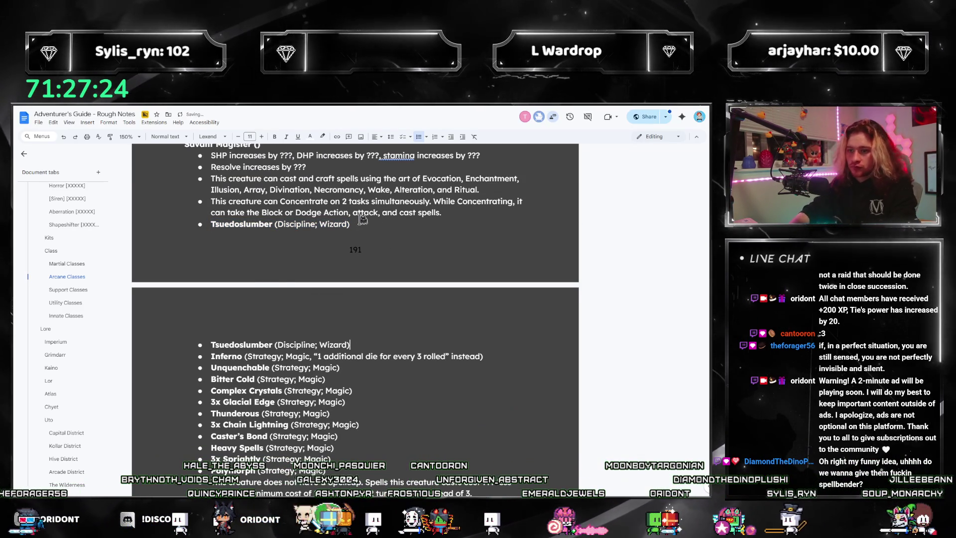
key(ctrl+shift+Left)
text(Spellbender)
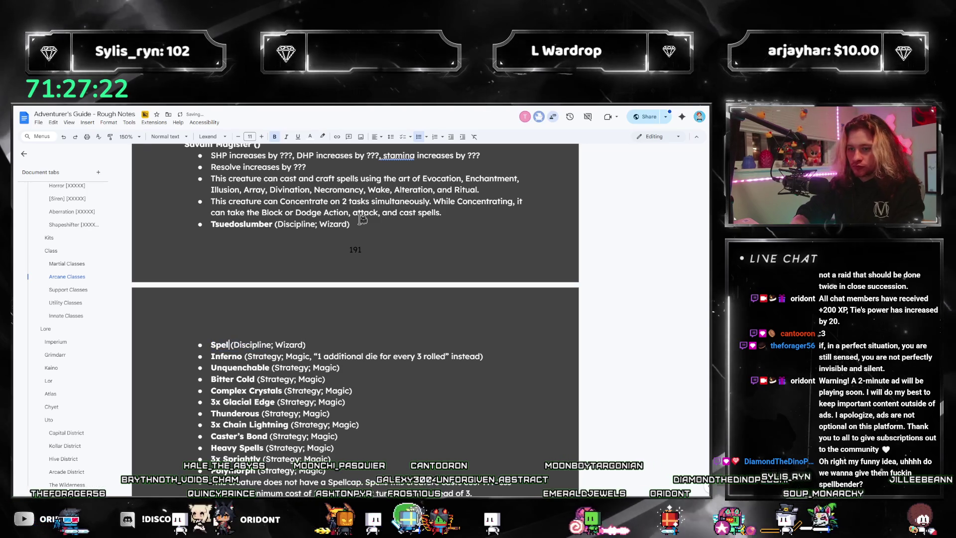
- Change the Spellbender line's tags to Specialist Talent; Discipline and review the list
key(ctrl+Right)
key(ctrl+Right)
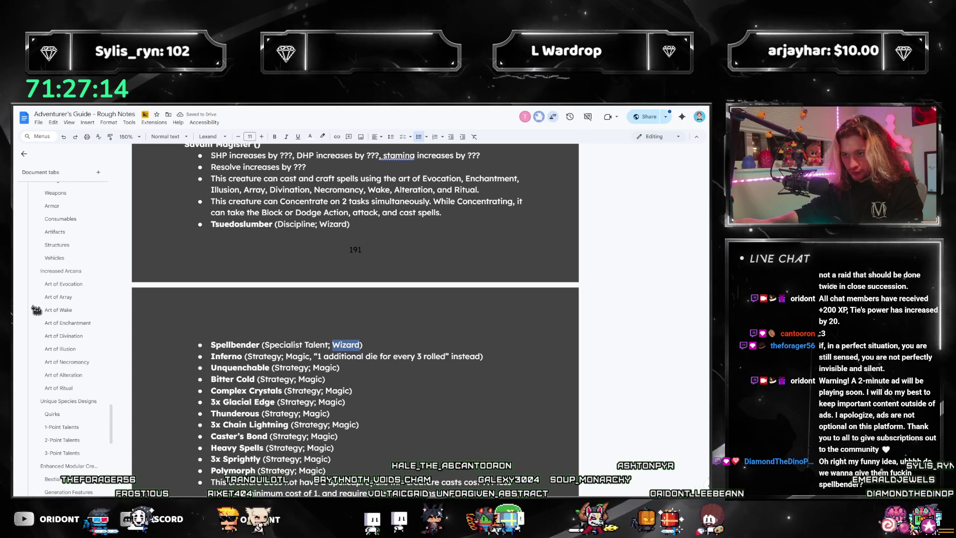
text(Discipline)
scroll(36, 310, up, 10)
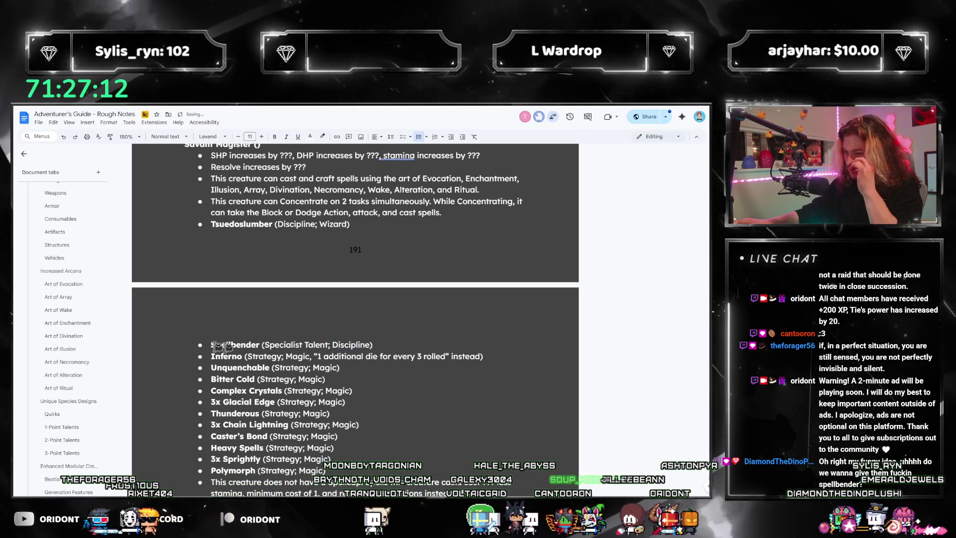
scroll(75, 349, up, 5)
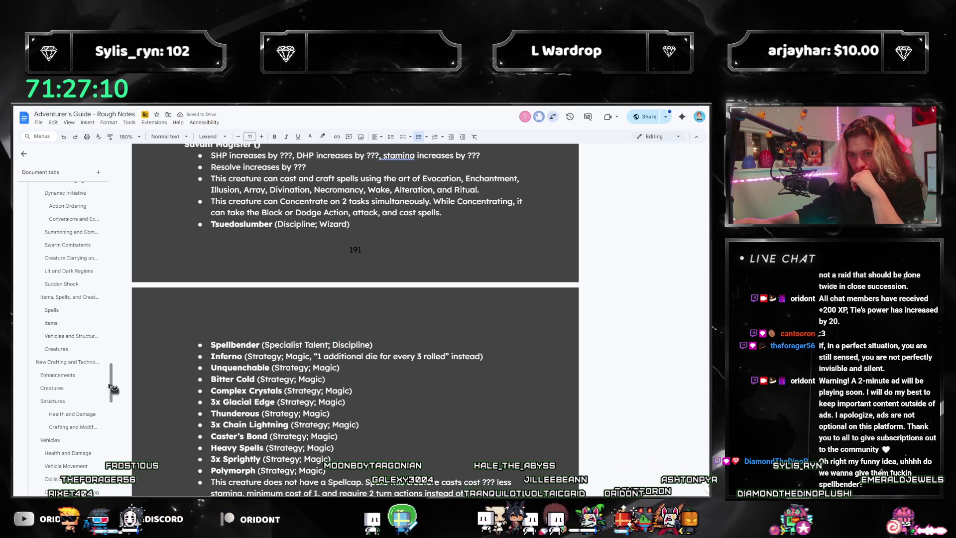
scroll(85, 249, up, 10)
scroll(78, 277, down, 5)
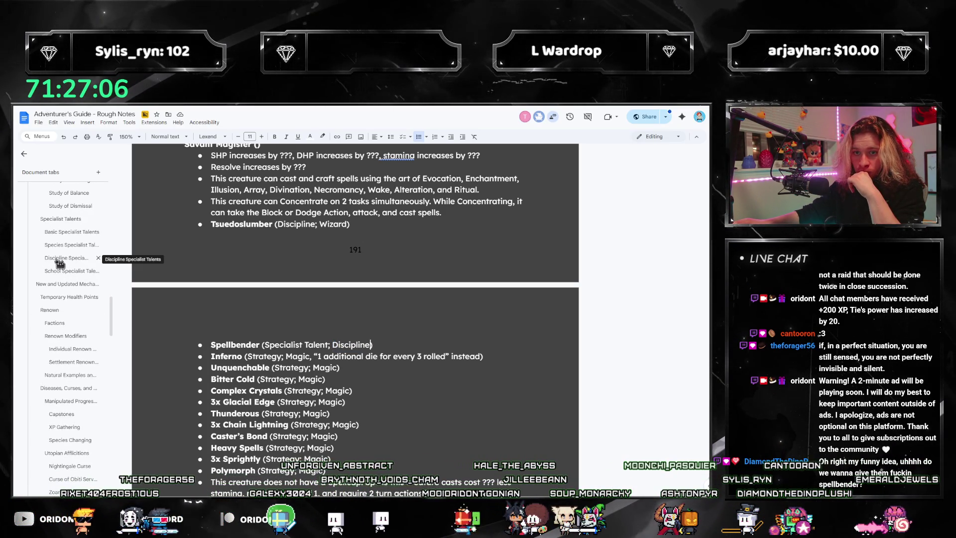
scroll(414, 375, down, 3)
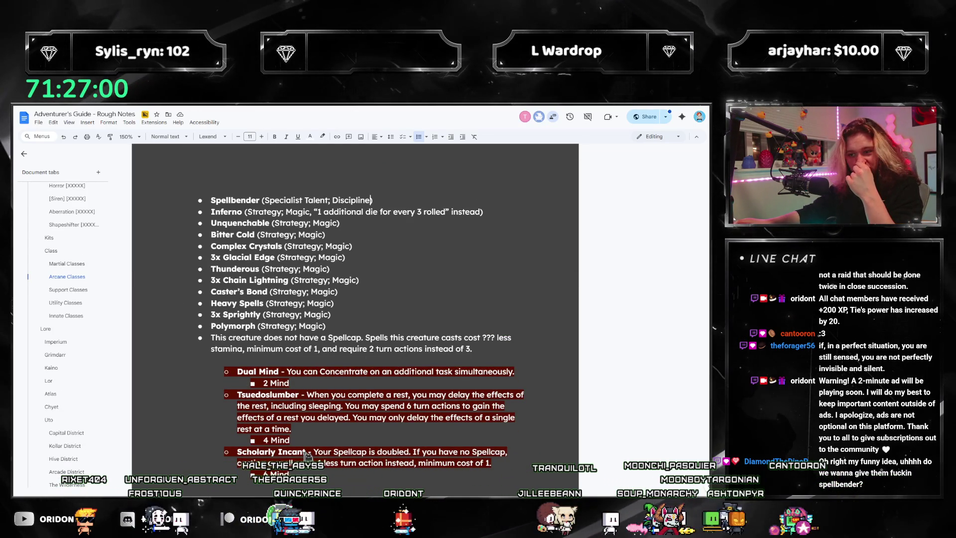
scroll(306, 455, up, 5)
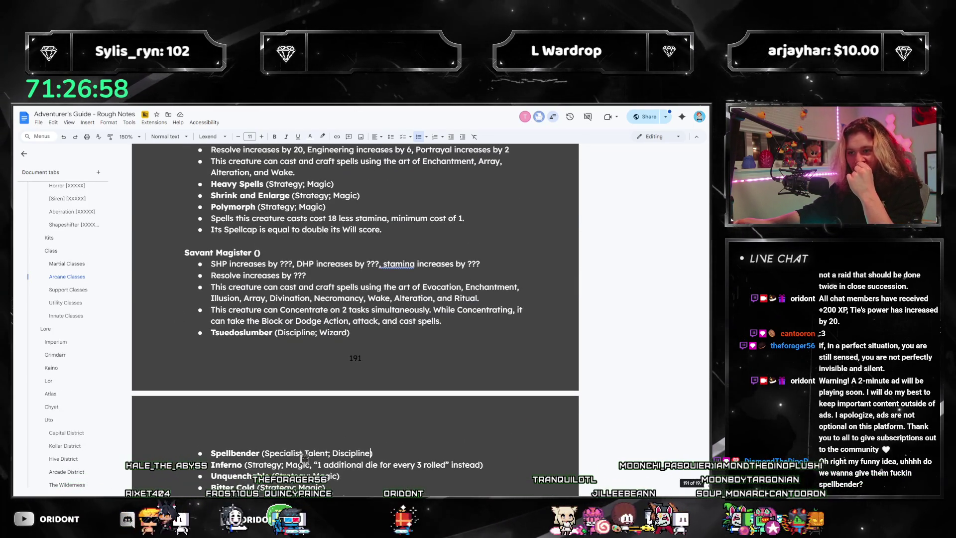
scroll(381, 434, down, 4)
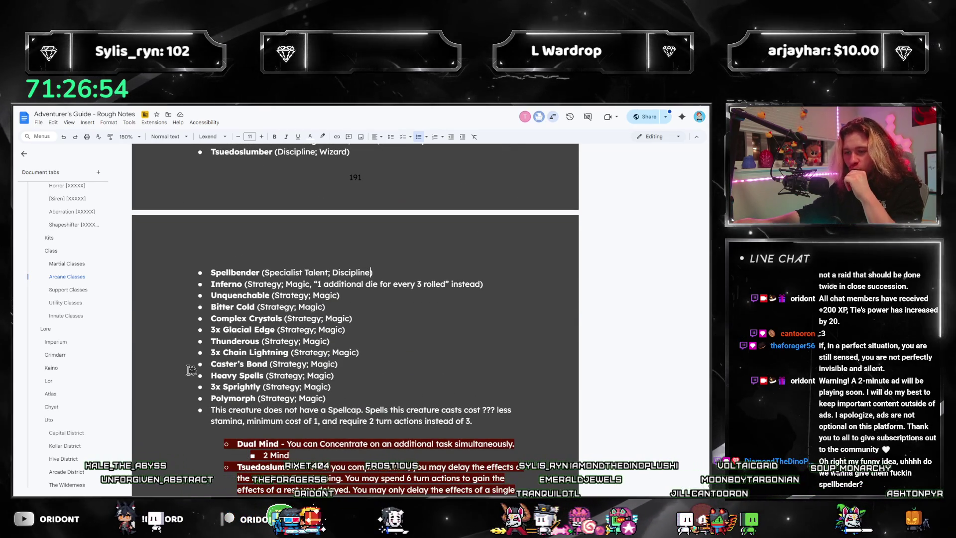
scroll(60, 330, down, 10)
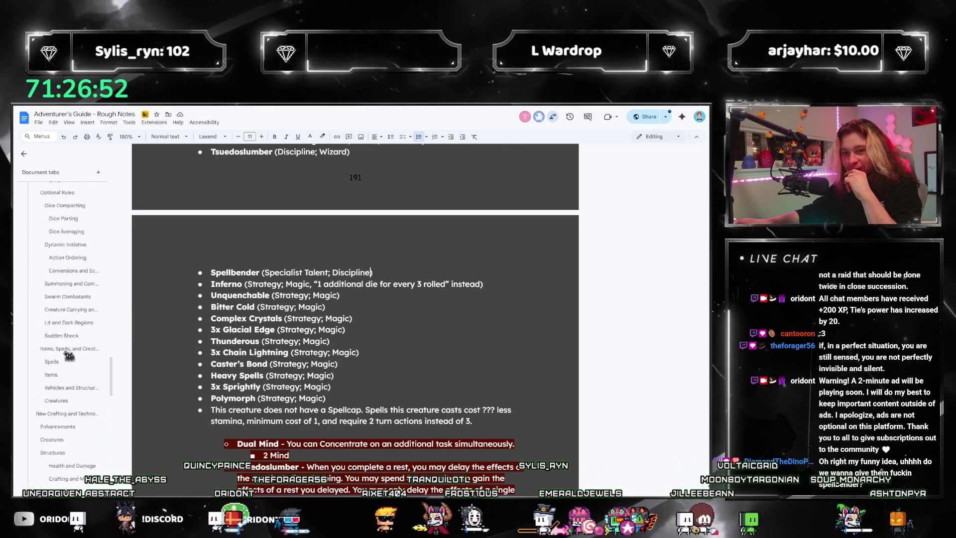
scroll(70, 371, up, 5)
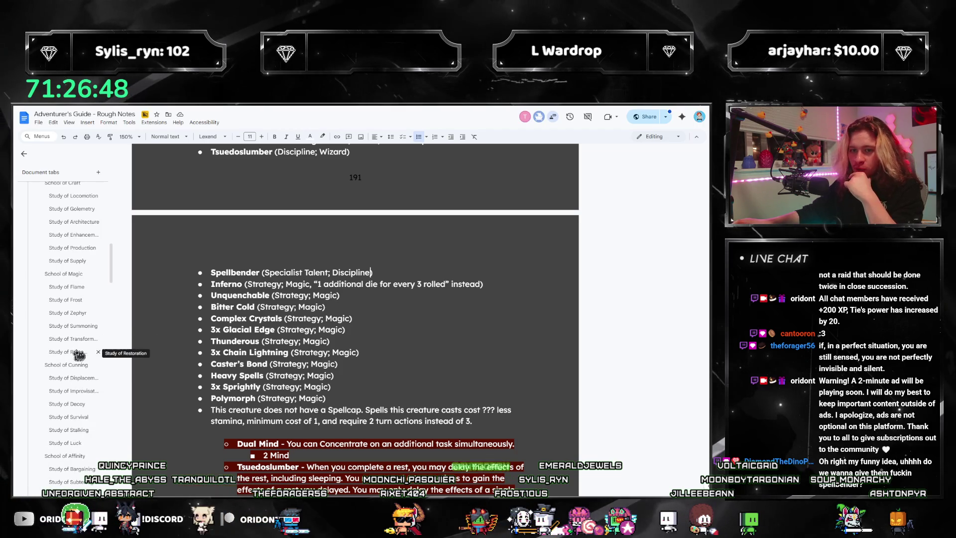
click(70, 341)
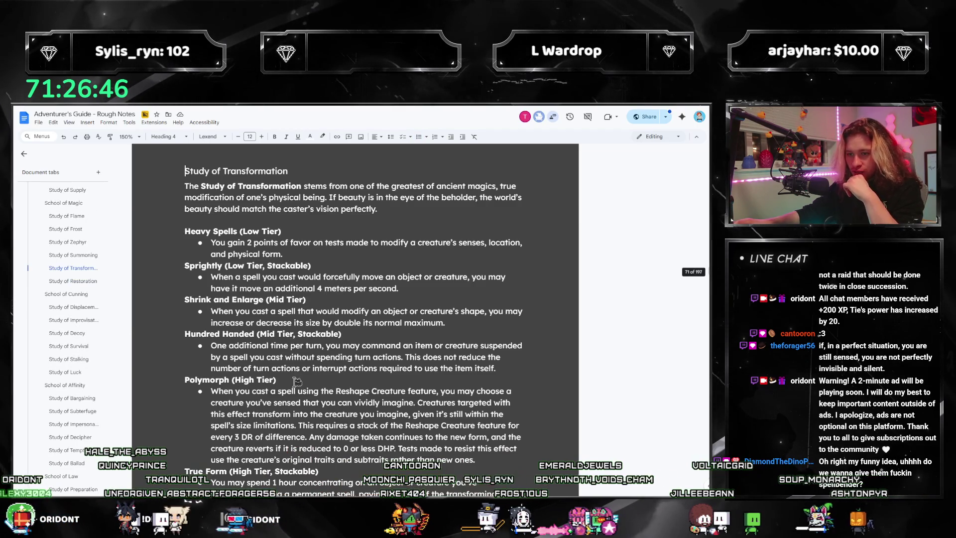
scroll(64, 406, down, 10)
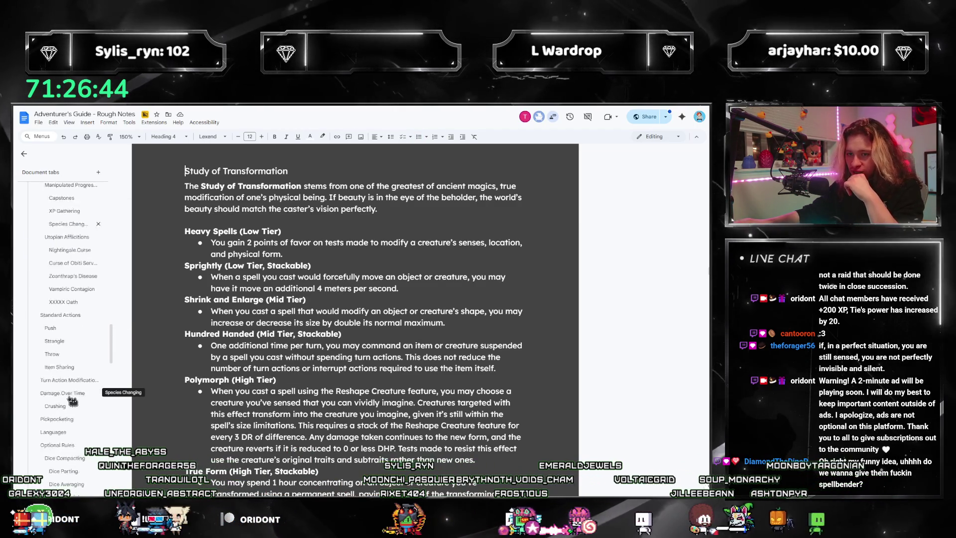
scroll(65, 406, down, 10)
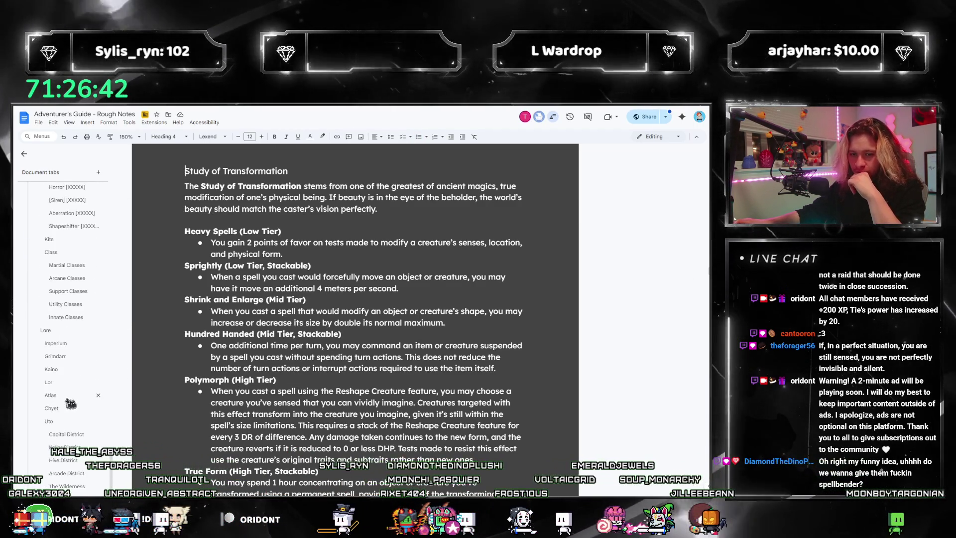
click(69, 289)
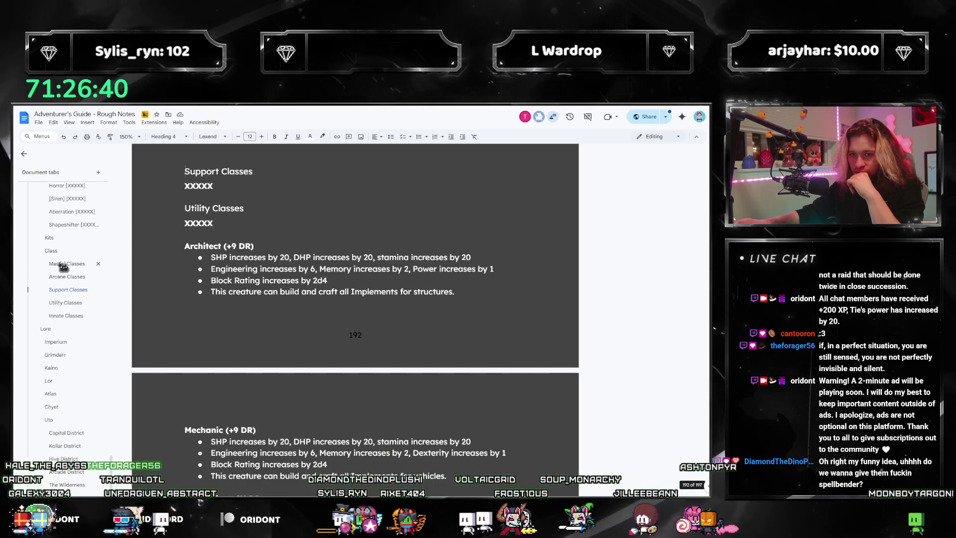
scroll(250, 335, up, 10)
scroll(246, 339, up, 1)
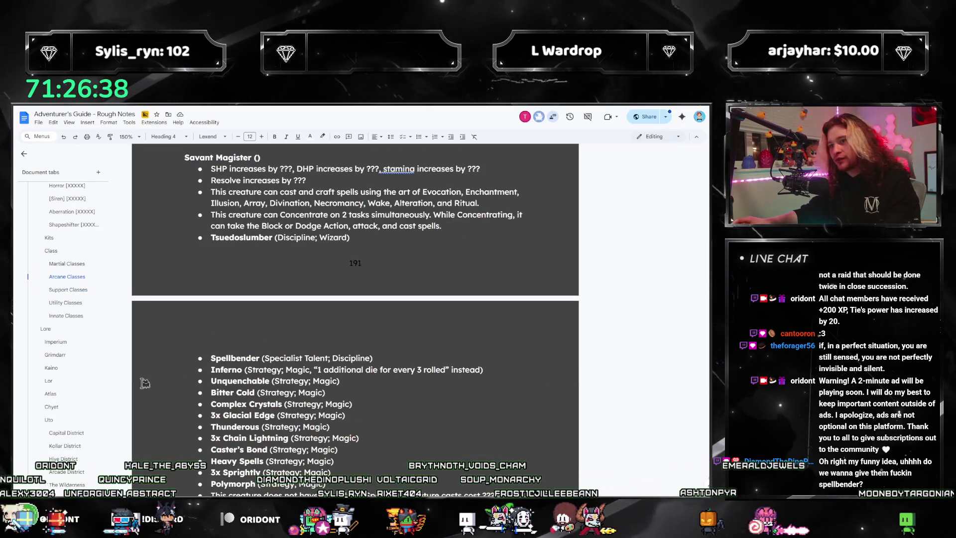
- Start tallying talent costs in Calculator with 6 + 2
key(alt+Tab)
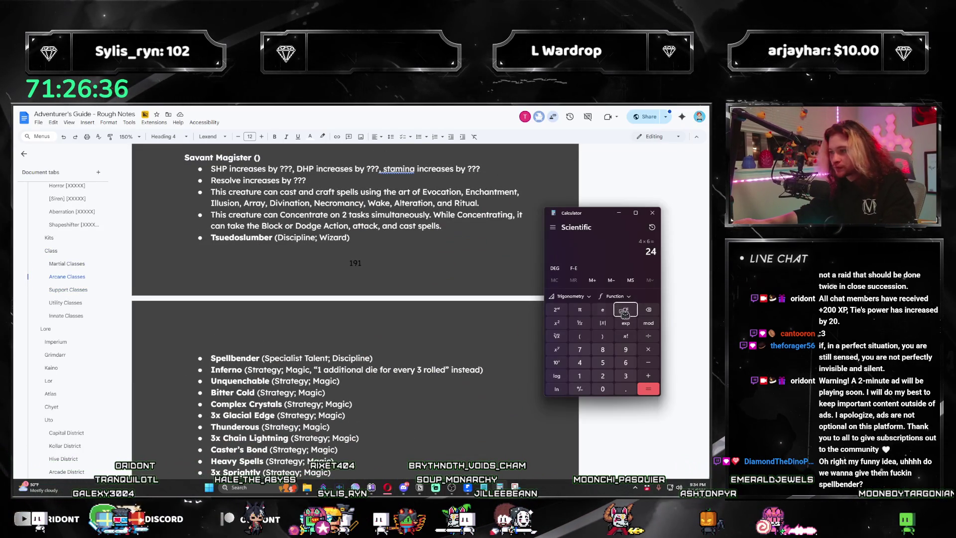
scroll(276, 246, up, 3)
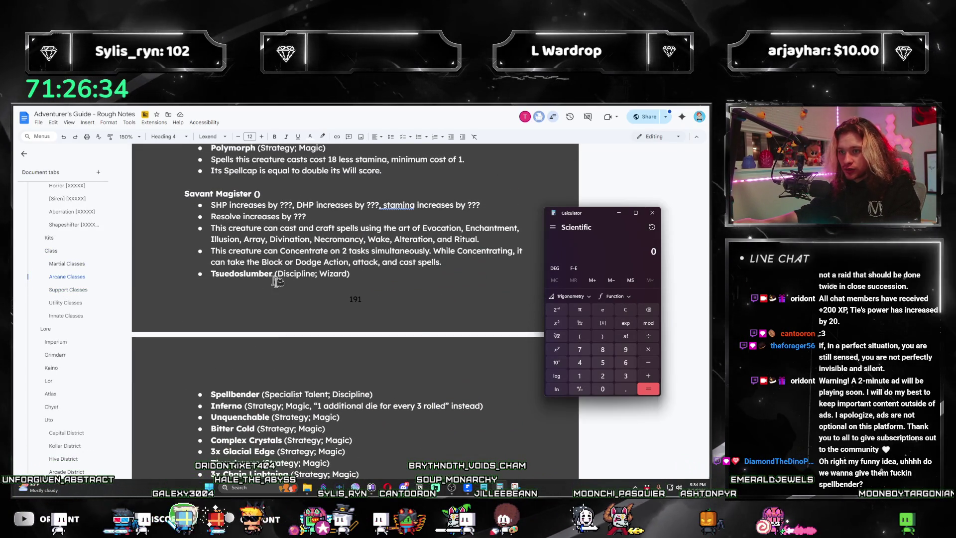
text(6 )
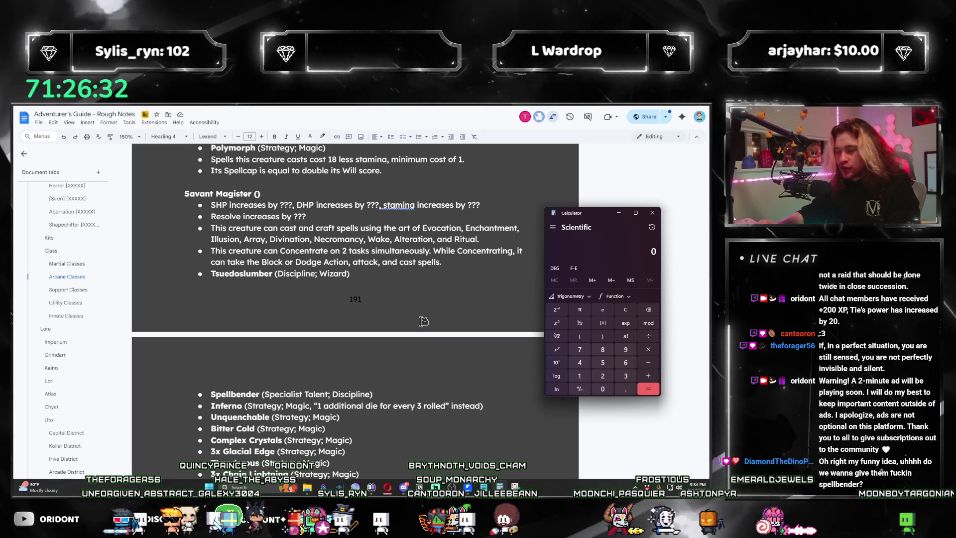
text(+ 9 + 10)
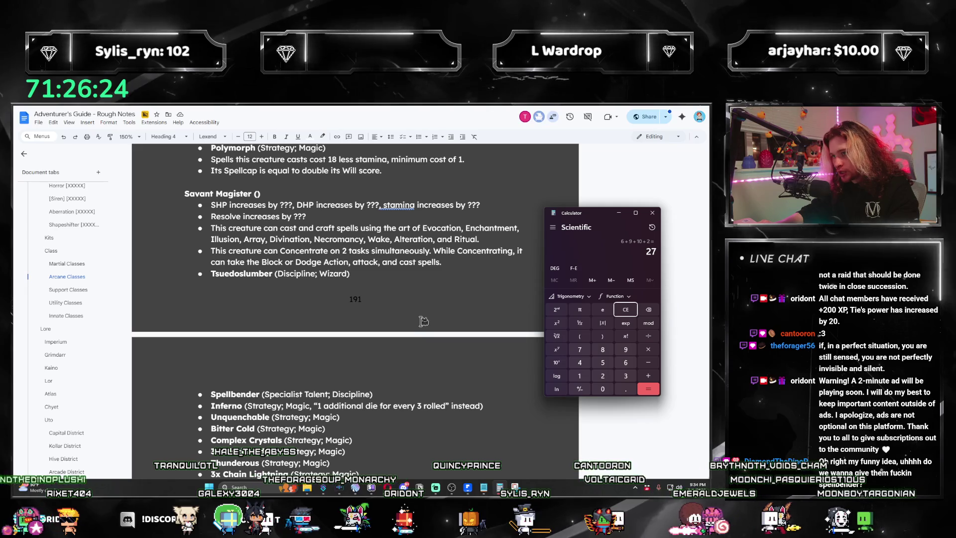
text(+ )
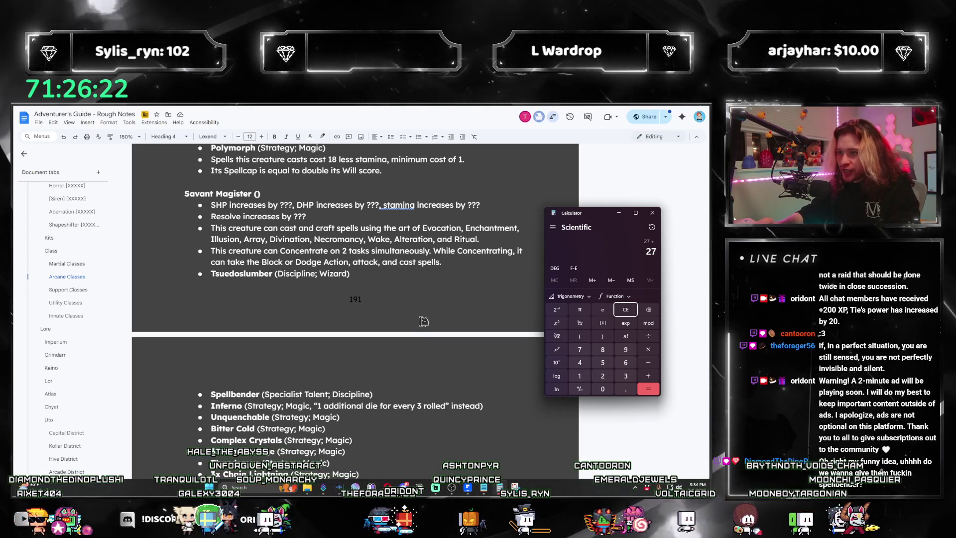
text(2)
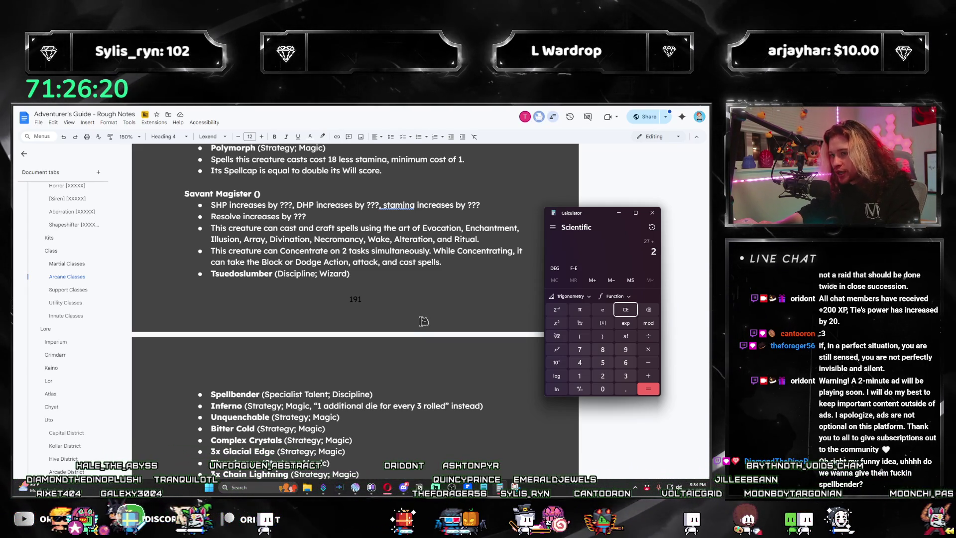
scroll(423, 321, down, 3)
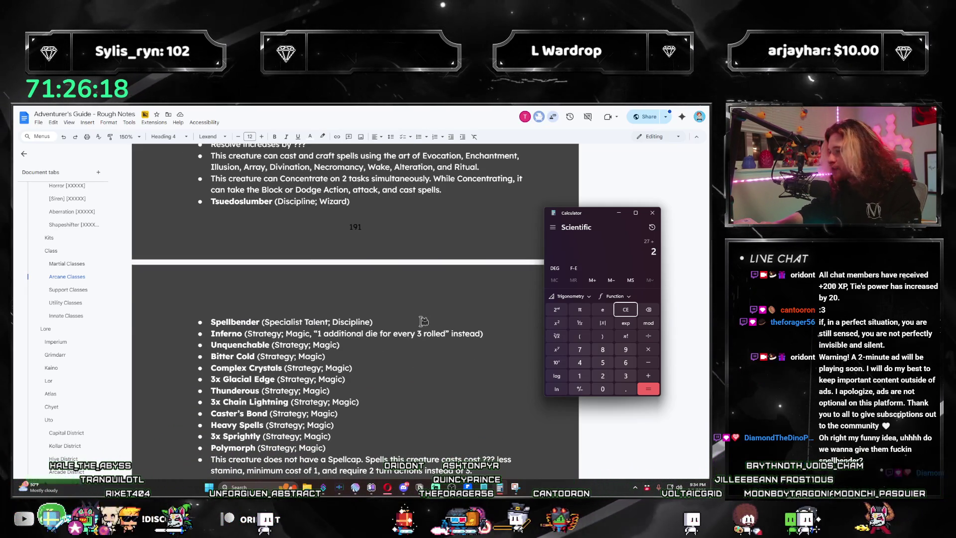
scroll(423, 321, up, 3)
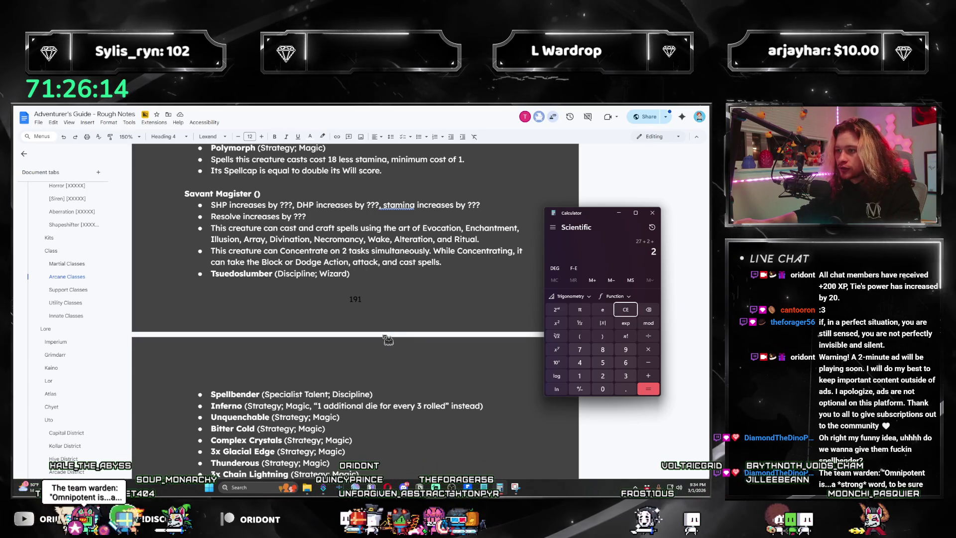
scroll(388, 340, down, 2)
scroll(388, 340, down, 2)
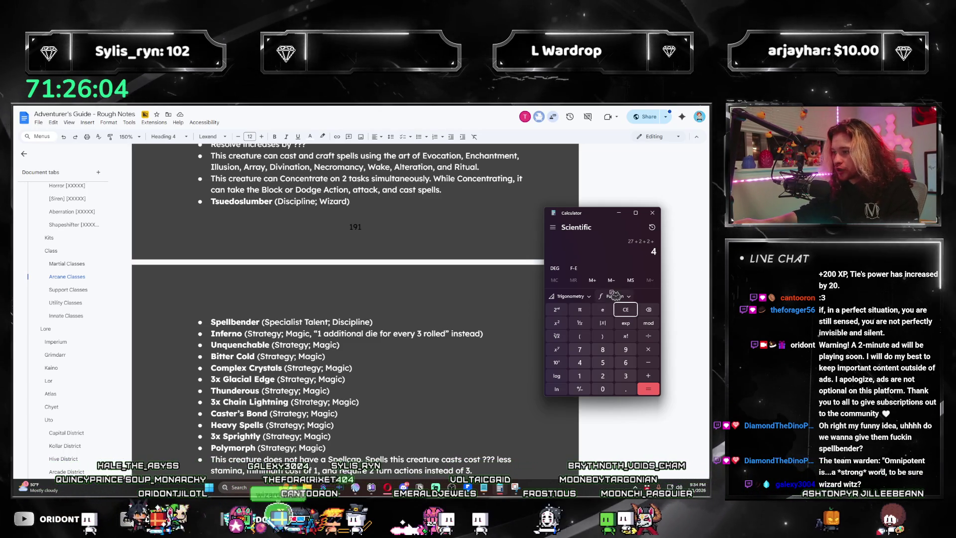
- Clear Calculator and restart the tally with 6 + 9 + and further costs including 4
key(Escape)
scroll(333, 265, up, 4)
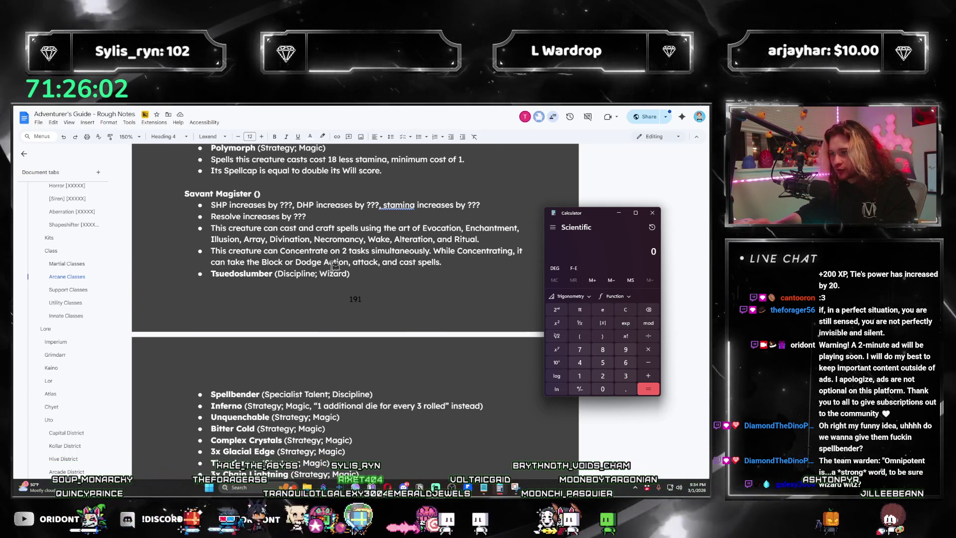
text(6 + 9 + 10 + 2 + 2 =)
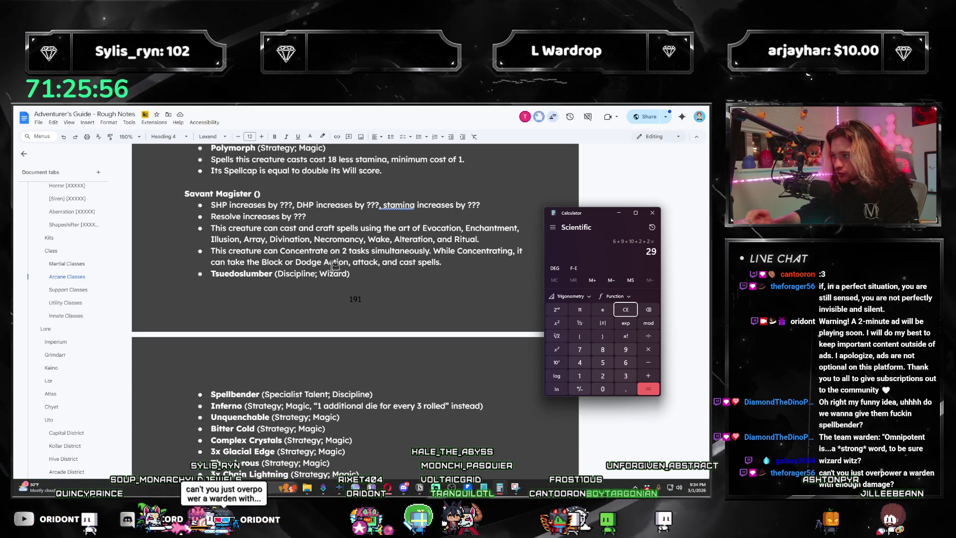
scroll(373, 296, down, 1)
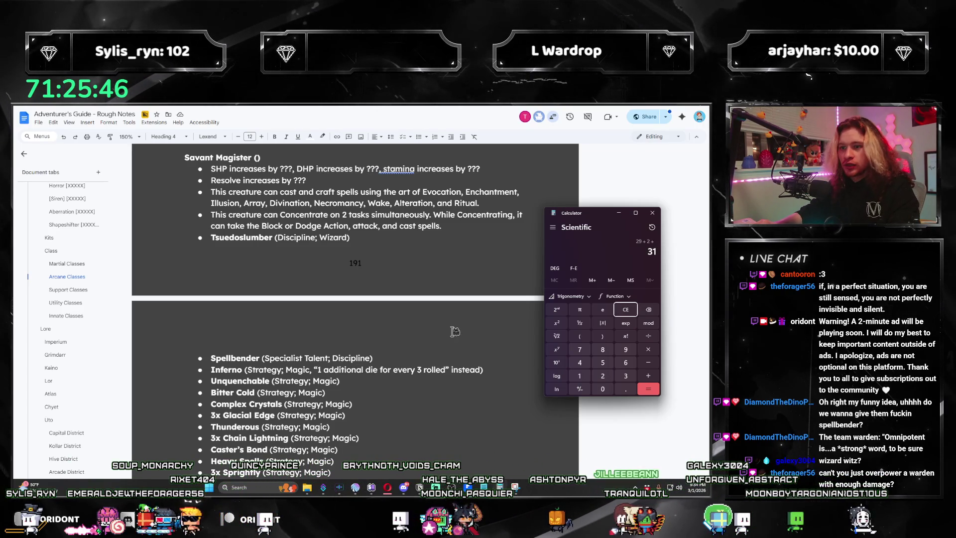
key(plus)
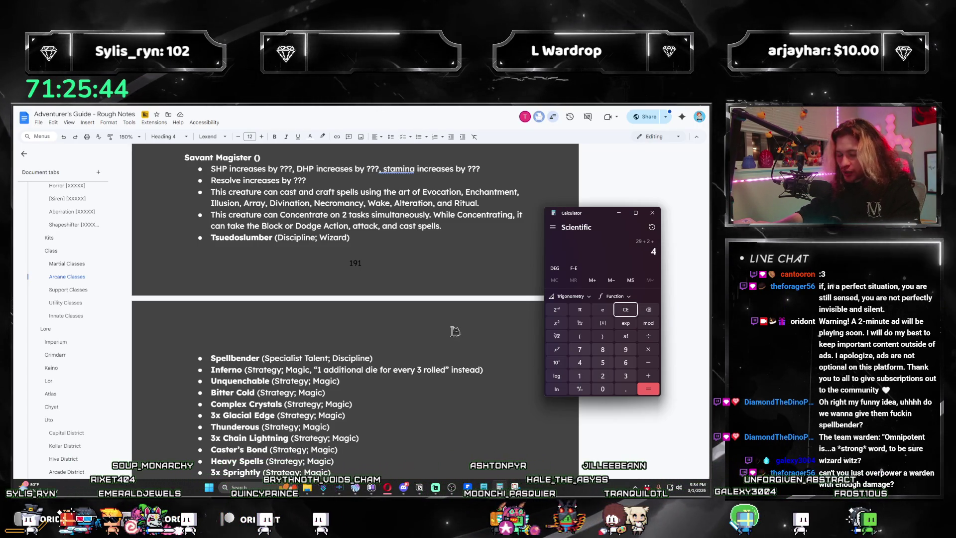
scroll(419, 380, down, 4)
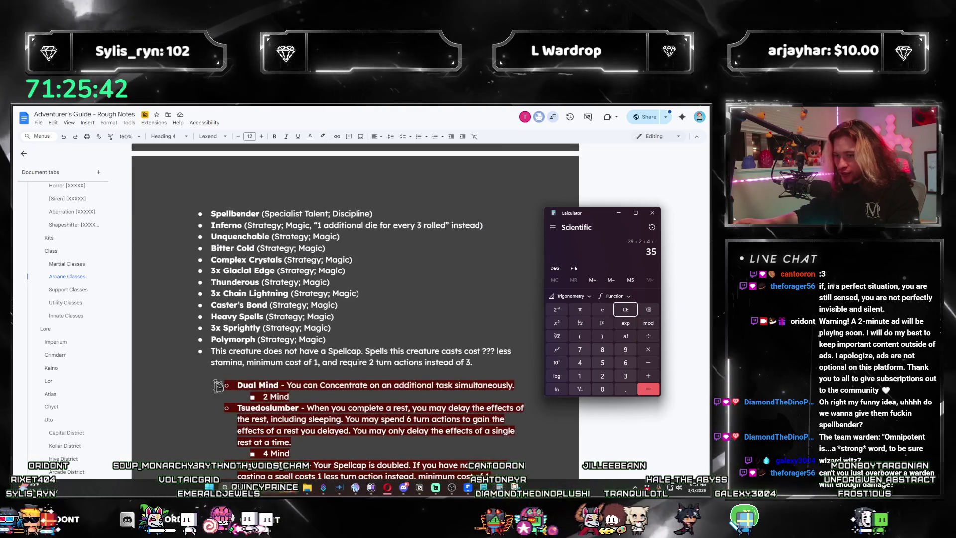
scroll(419, 381, down, 2)
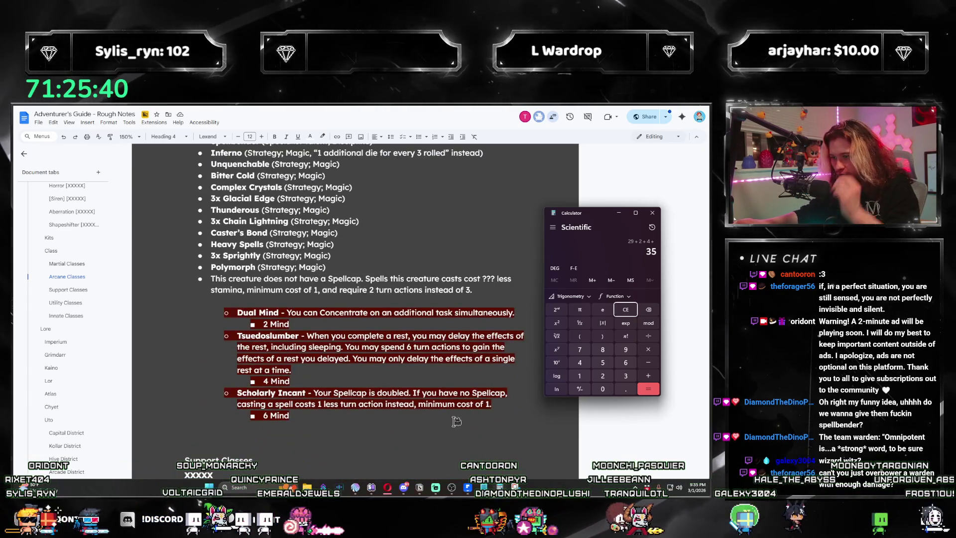
scroll(457, 422, up, 2)
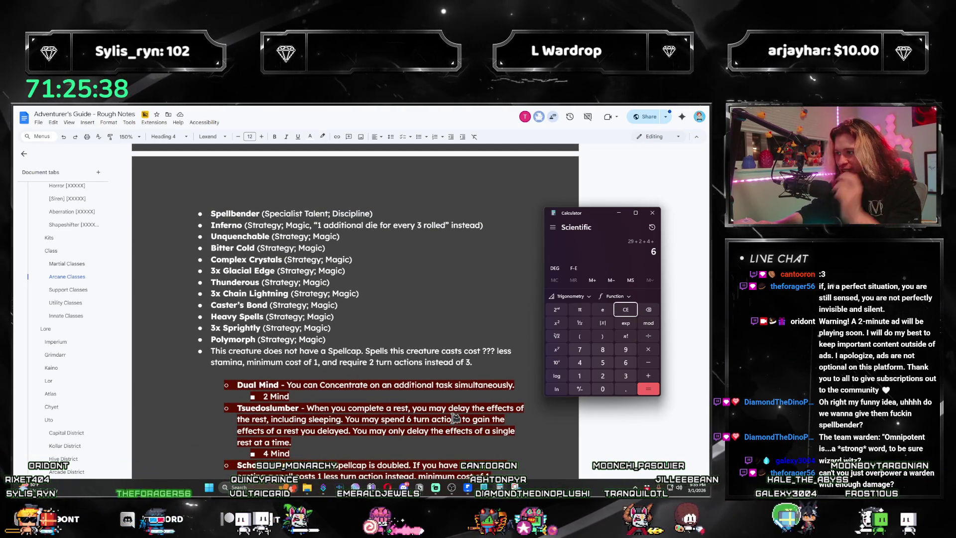
scroll(442, 422, up, 4)
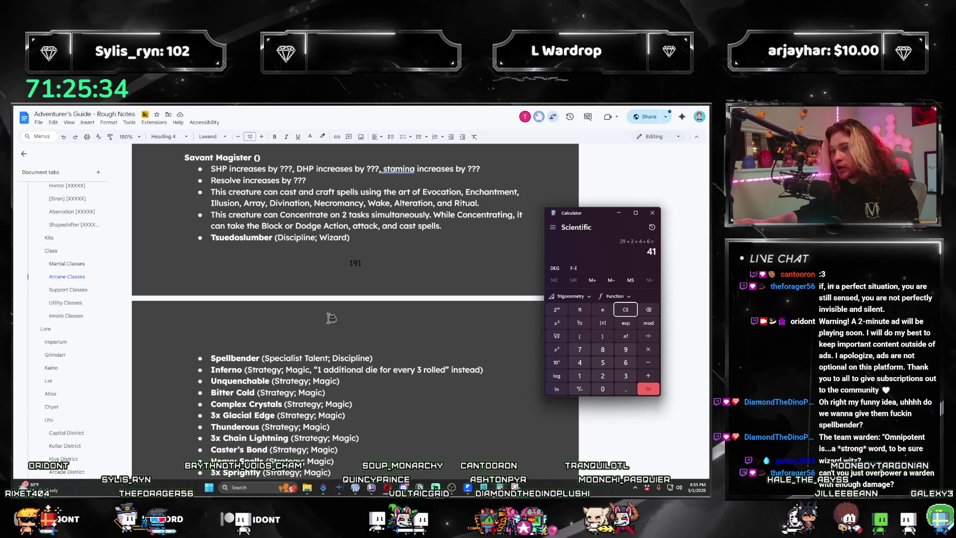
scroll(344, 313, down, 2)
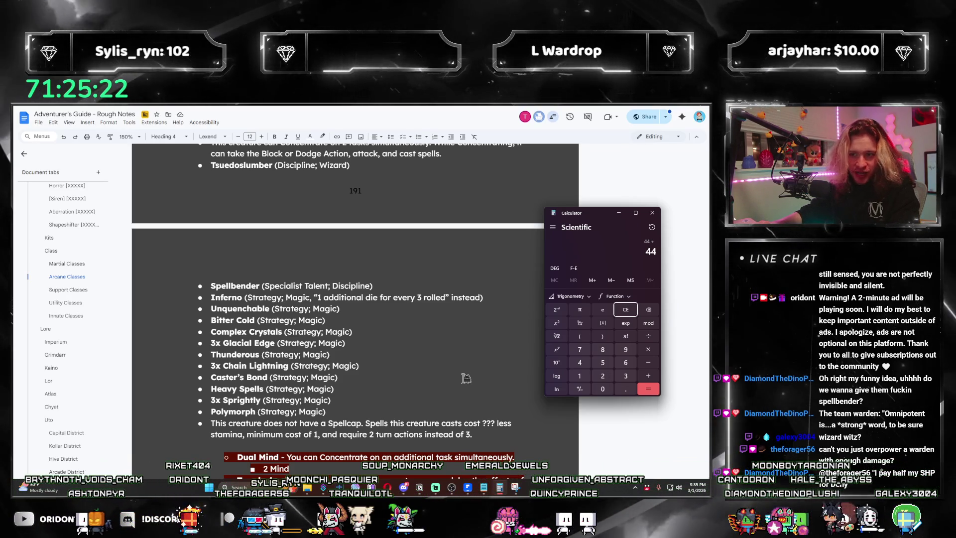
scroll(466, 378, up, 3)
scroll(465, 378, up, 20)
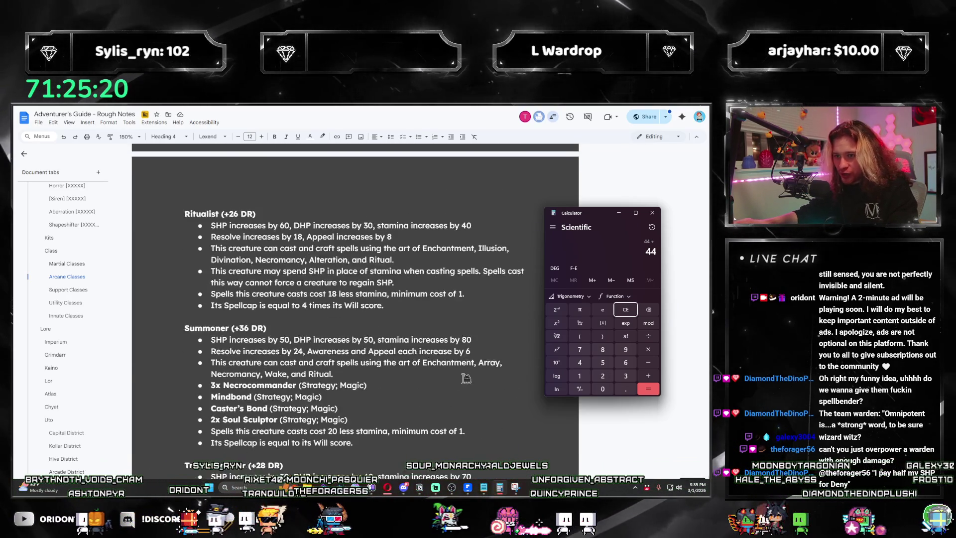
scroll(97, 258, up, 10)
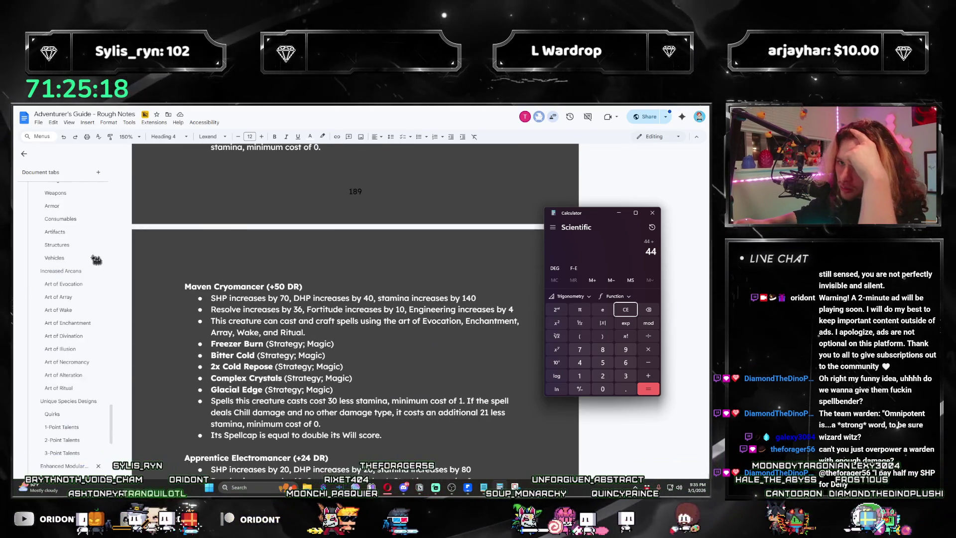
scroll(95, 261, up, 15)
scroll(79, 309, up, 8)
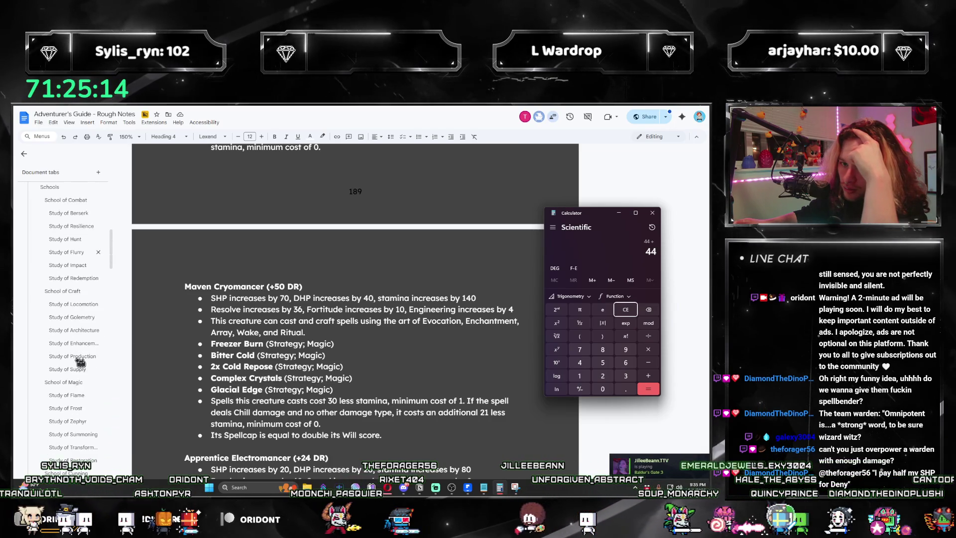
scroll(80, 324, down, 5)
click(69, 290)
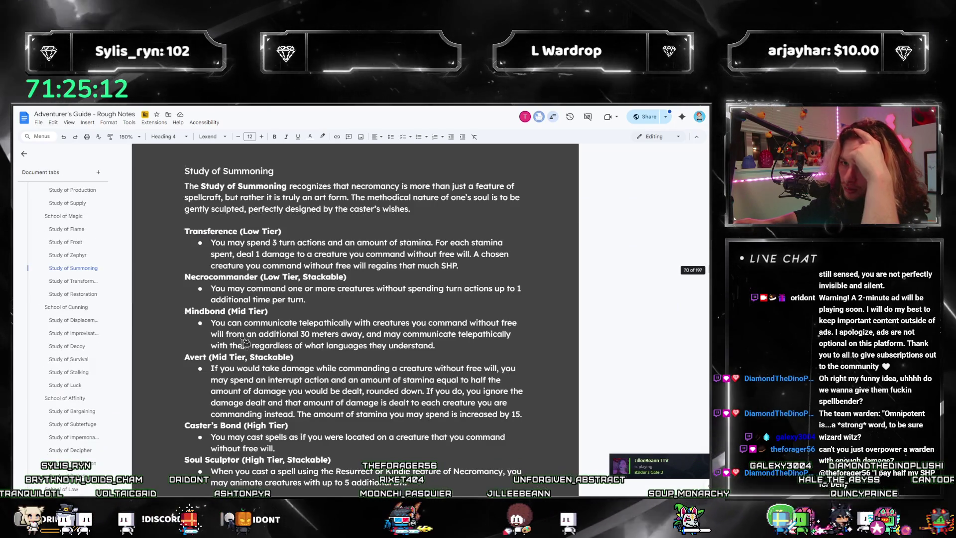
click(60, 242)
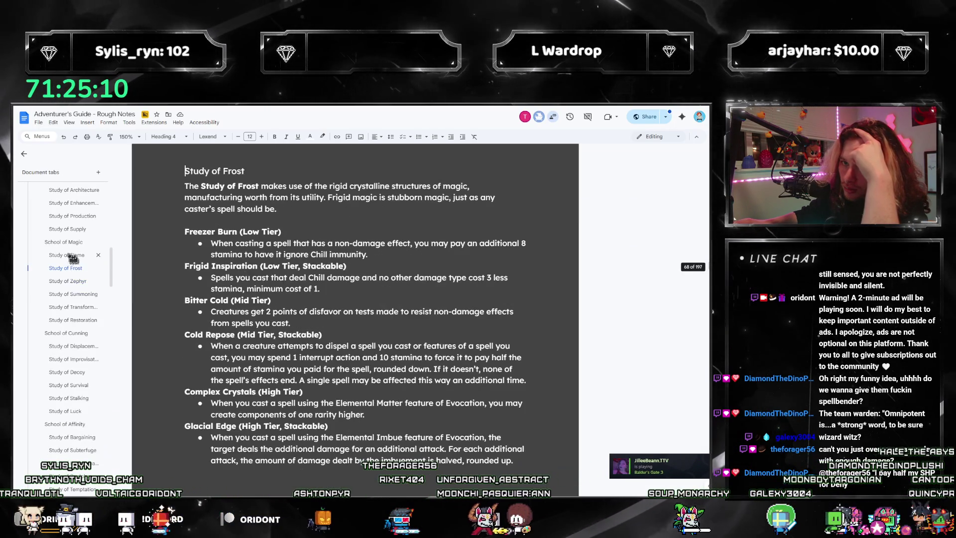
click(80, 267)
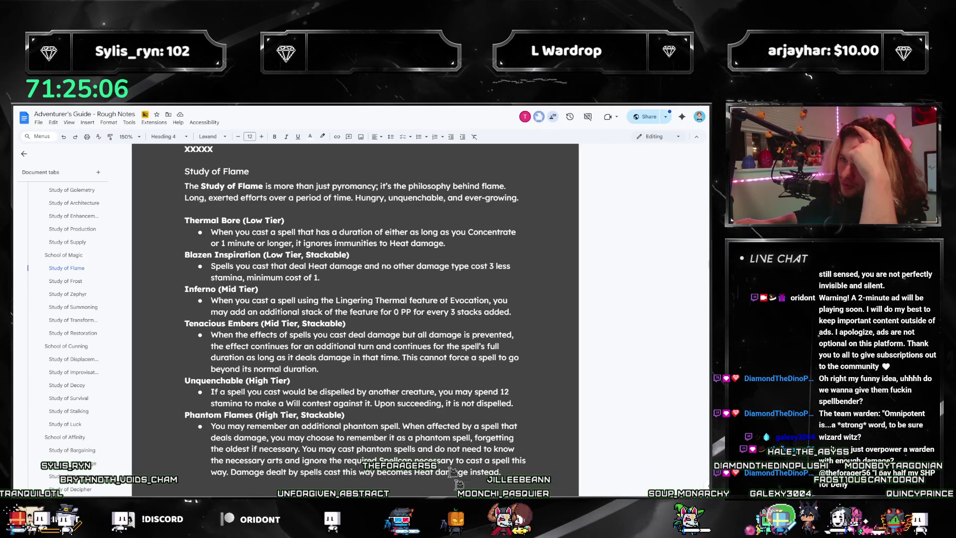
scroll(114, 346, down, 10)
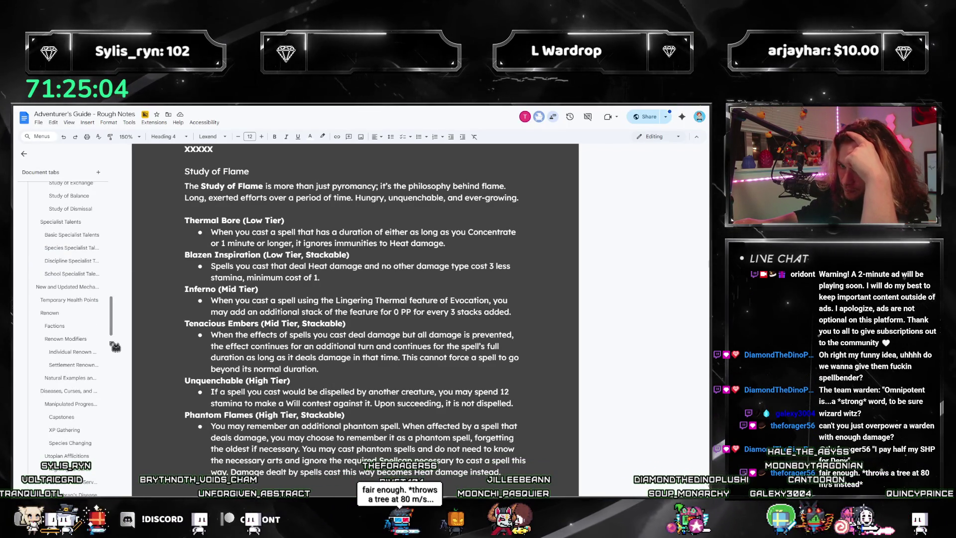
scroll(115, 346, down, 10)
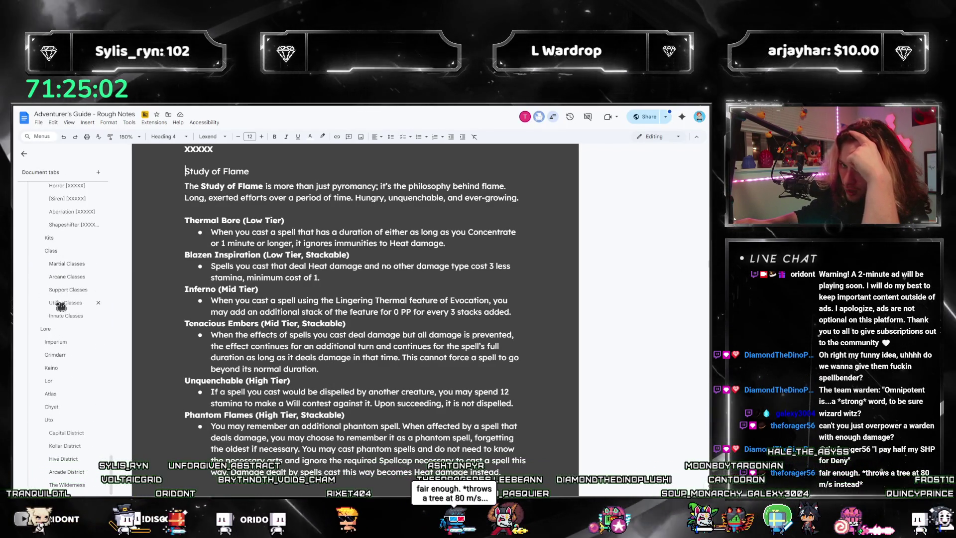
click(61, 302)
scroll(395, 352, up, 5)
scroll(524, 394, down, 2)
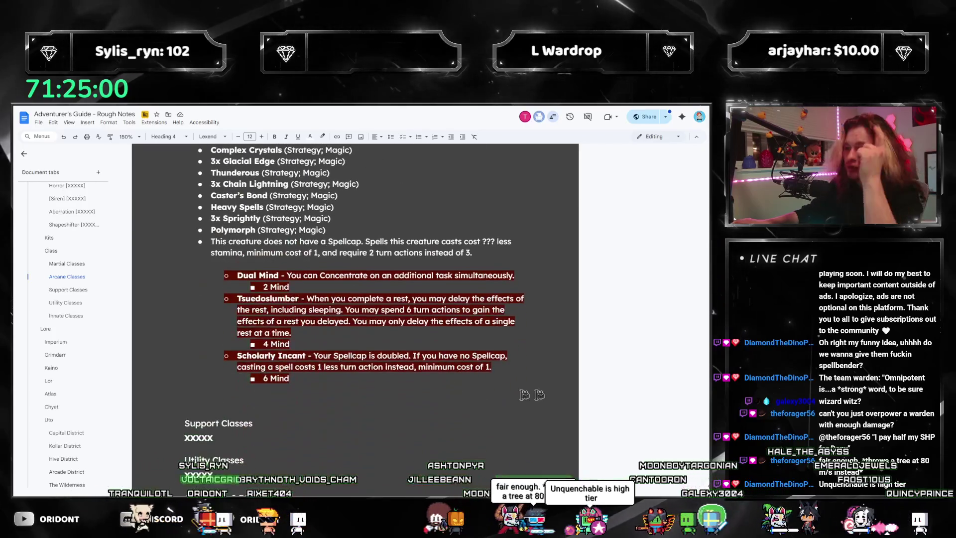
- Add 3, 4, 3, 4, 12, 3 and 12 onto 44 in Calculator, fixing a mistyped 2
key(alt+Tab)
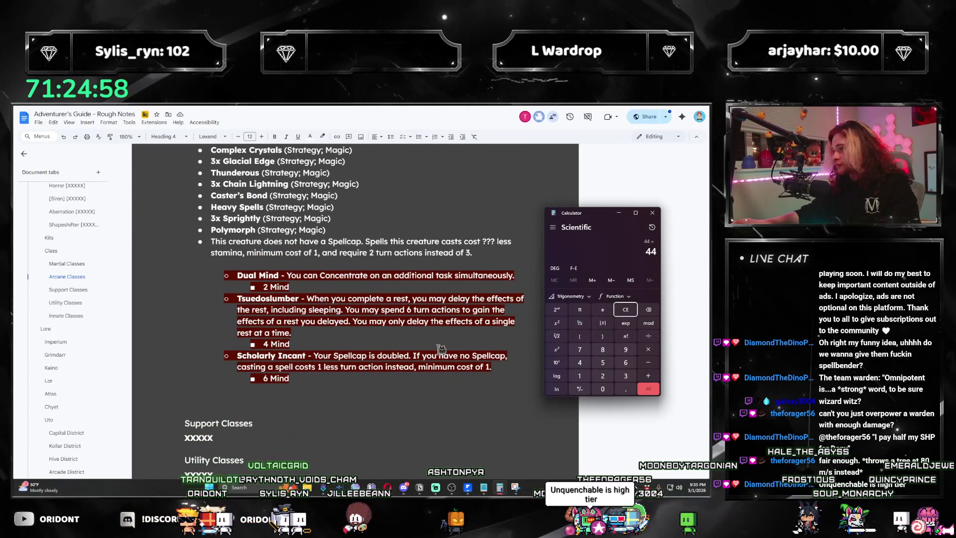
scroll(303, 335, up, 3)
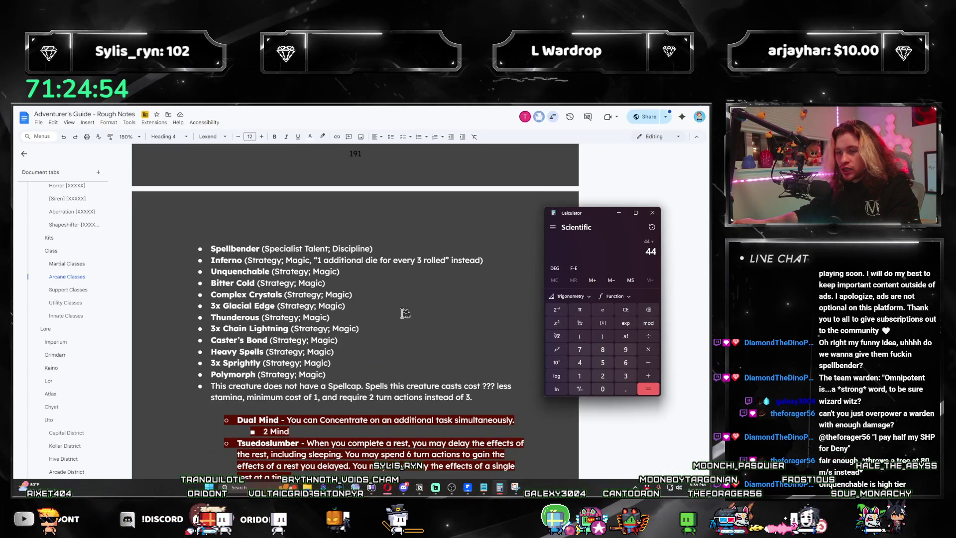
text(2)
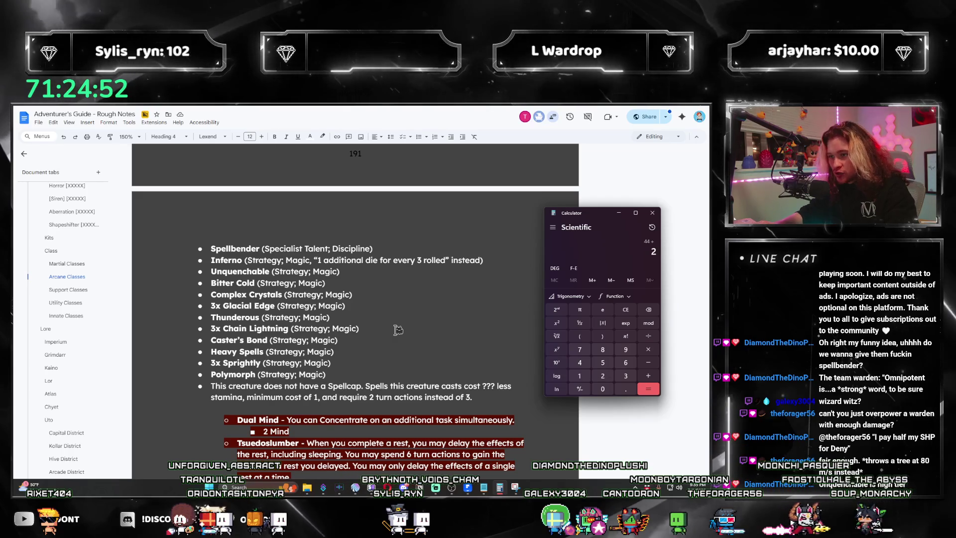
key(BackSpace)
text(3 + 4 + 3 + 4 +)
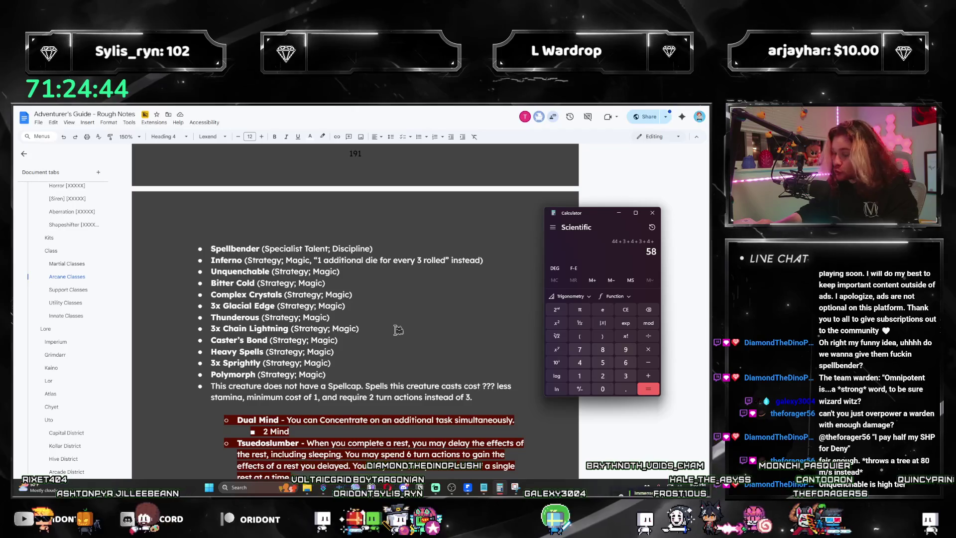
text(12+)
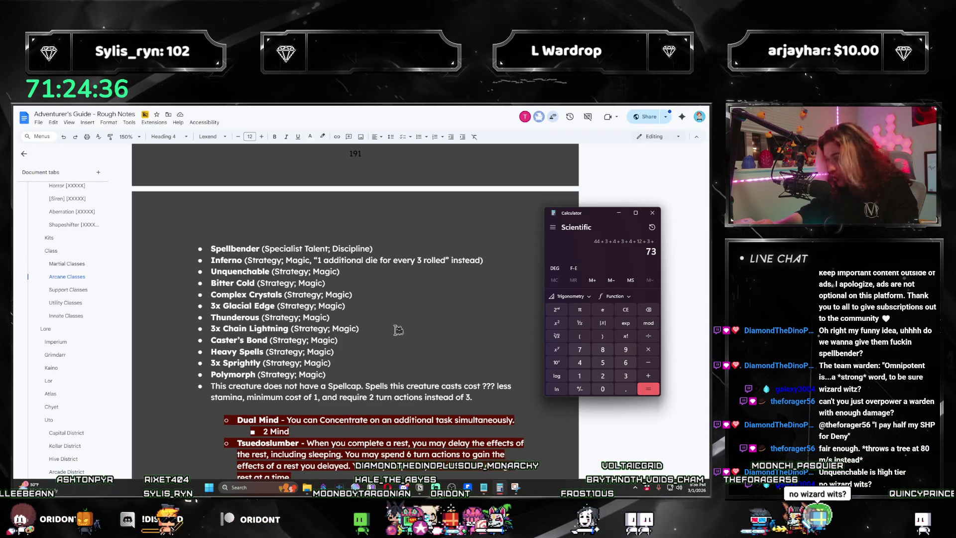
text(+)
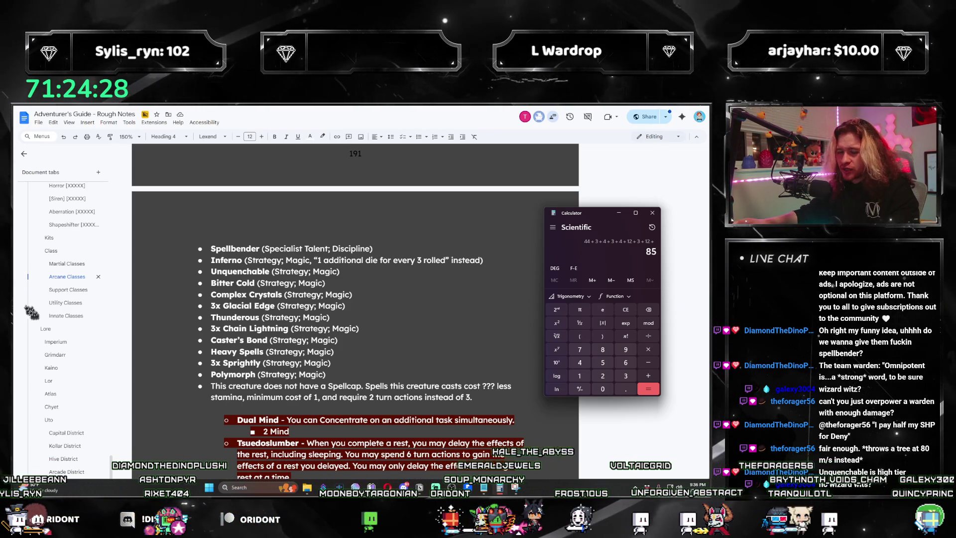
scroll(54, 314, down, 10)
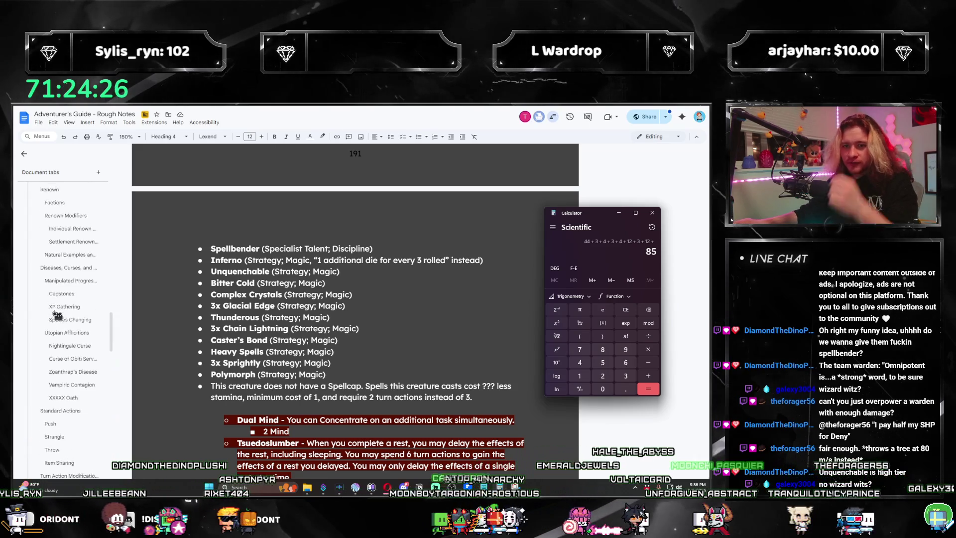
- Return to the Arcane Classes tab and place the caret after the no-Spellcap sentence
scroll(55, 314, down, 10)
click(77, 298)
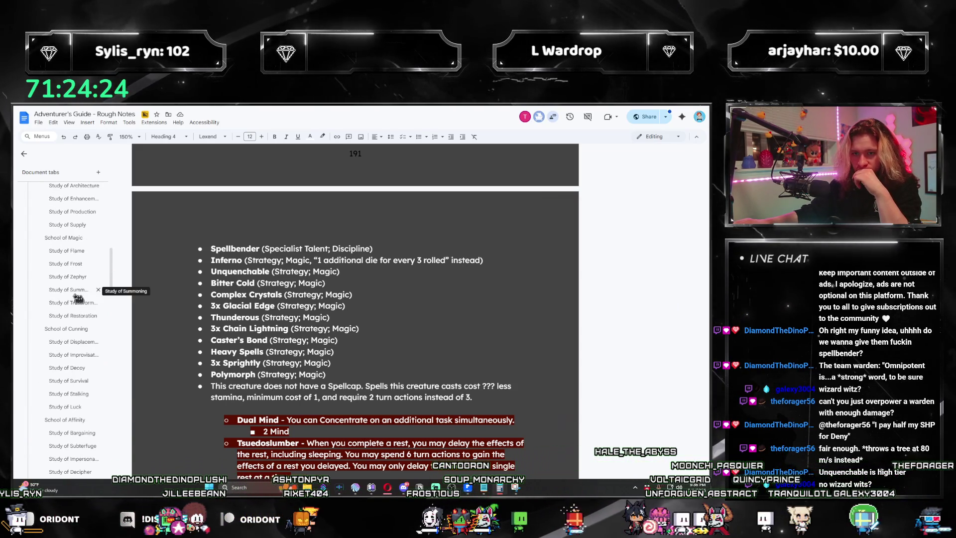
click(75, 294)
scroll(69, 314, up, 5)
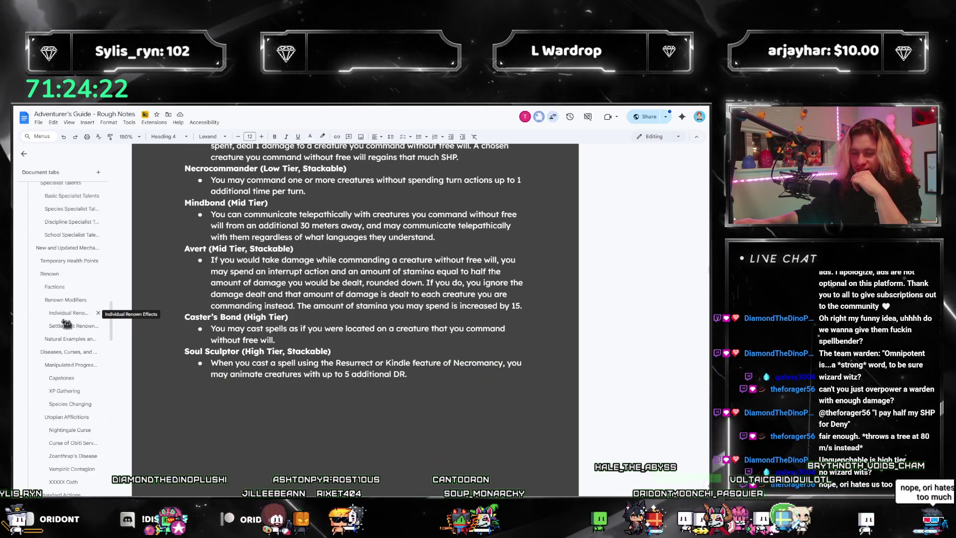
scroll(66, 324, down, 10)
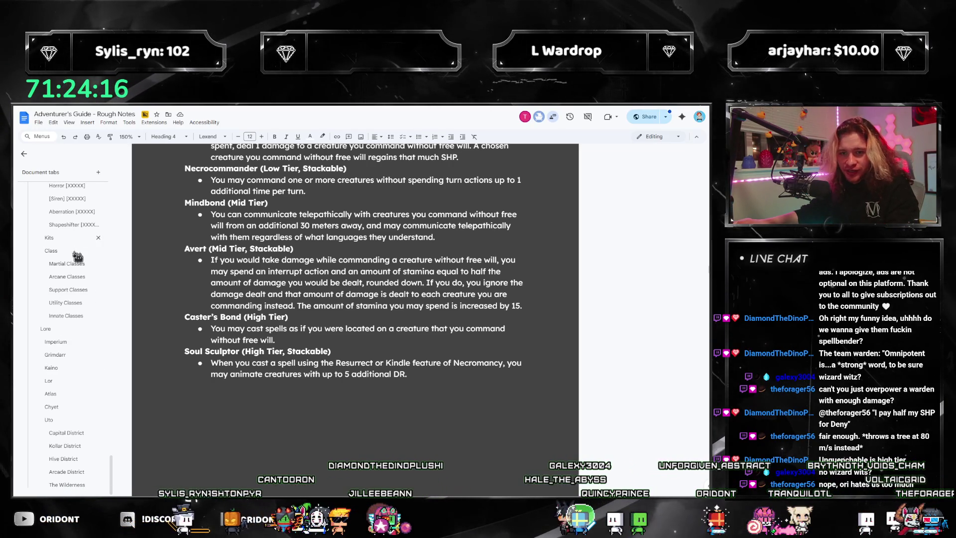
click(67, 277)
scroll(299, 371, up, 5)
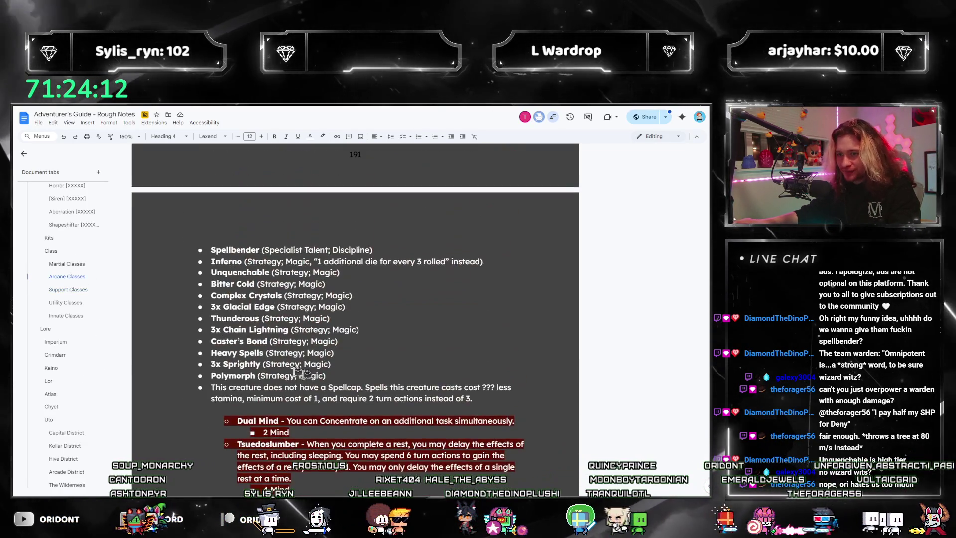
click(511, 393)
- Type 'Alternatively, when it becomes the target of an effect, it may spend 2 interrupt actions…'
text(ch)
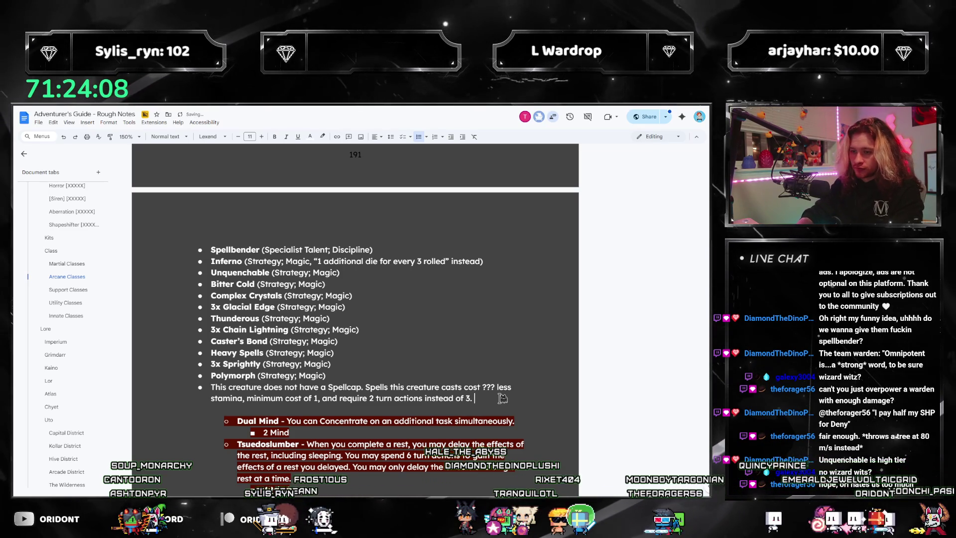
text(oose to spend)
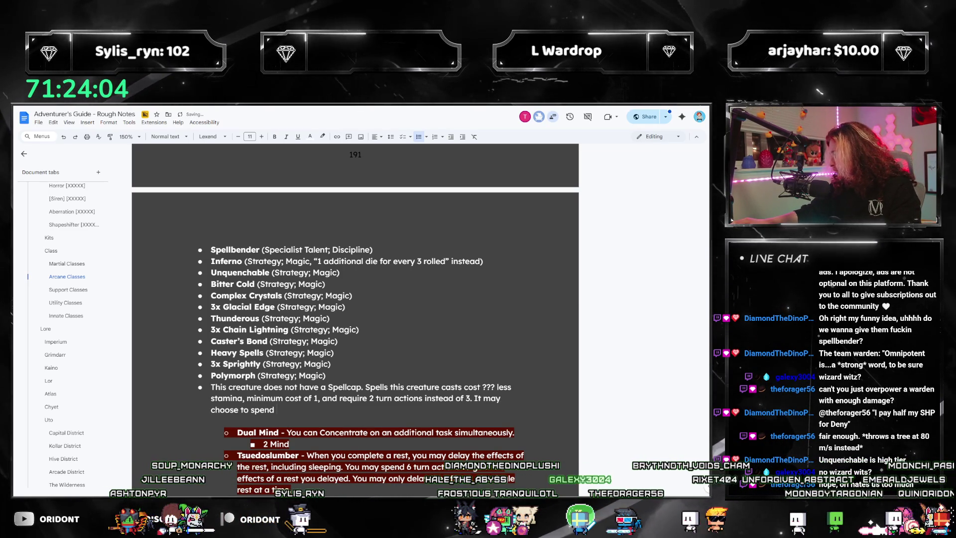
key(alt+Tab)
key(alt+Tab)
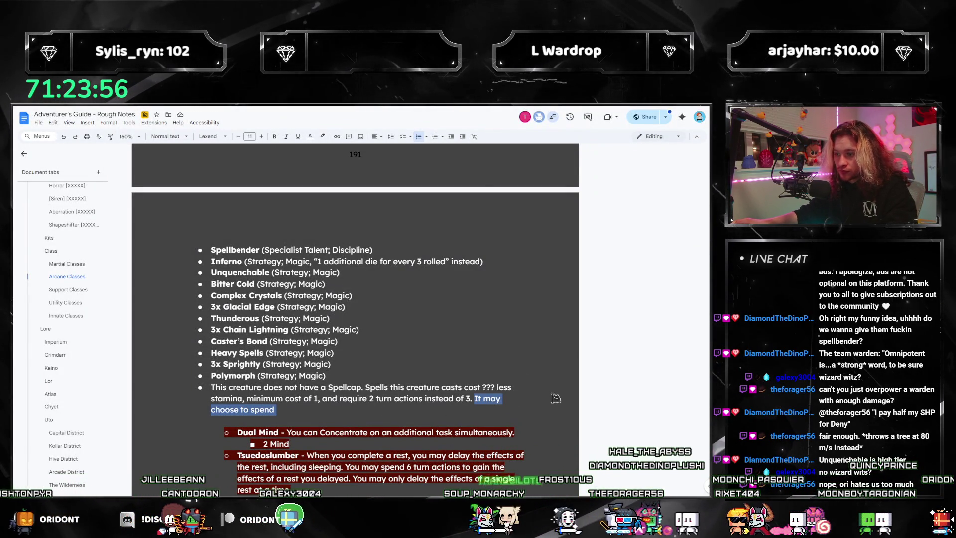
text(A)
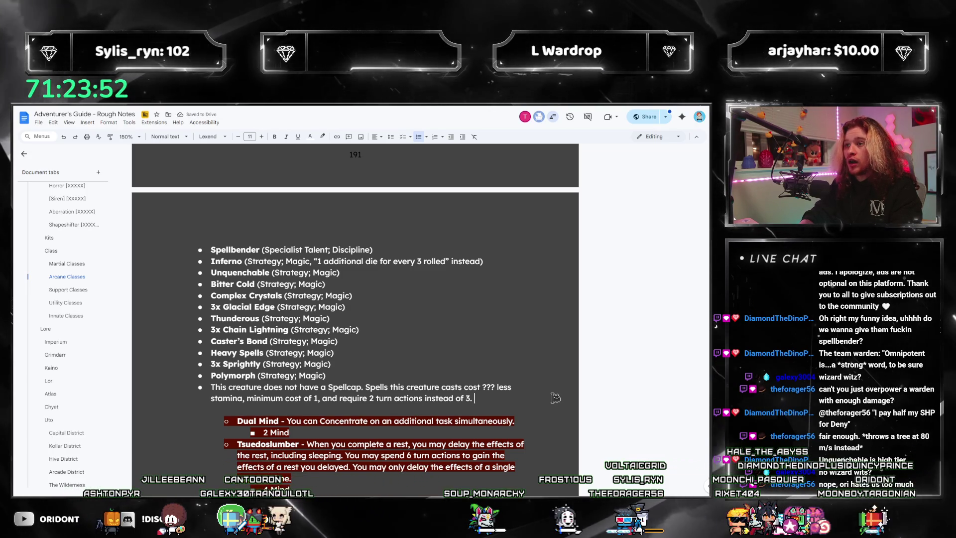
text(Alternatively, it may)
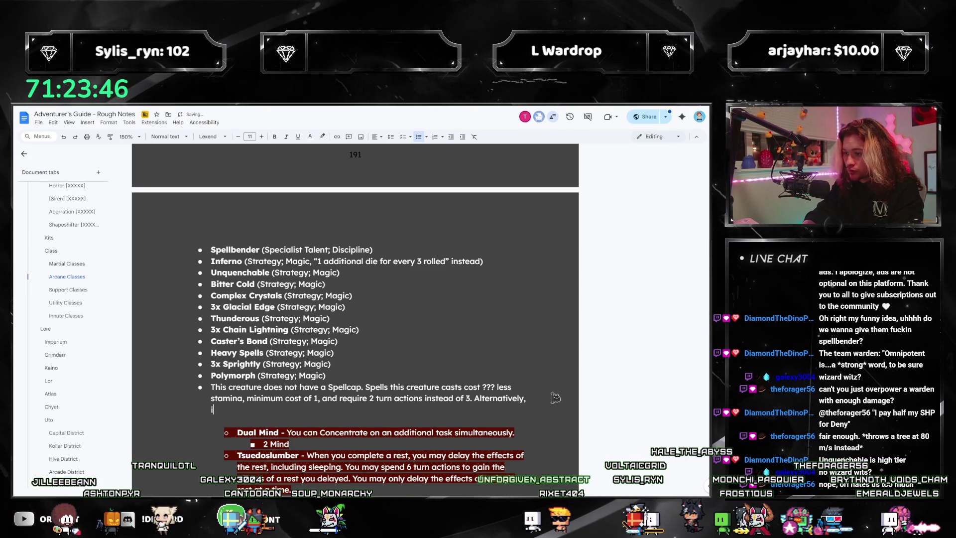
key(BackSpace)
text(when it becomes the ta)
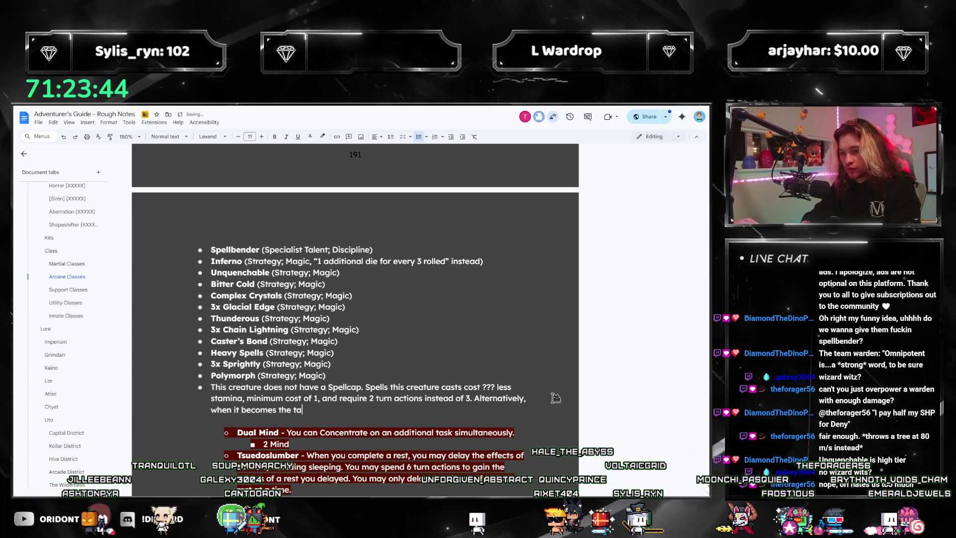
text(rget of an effect)
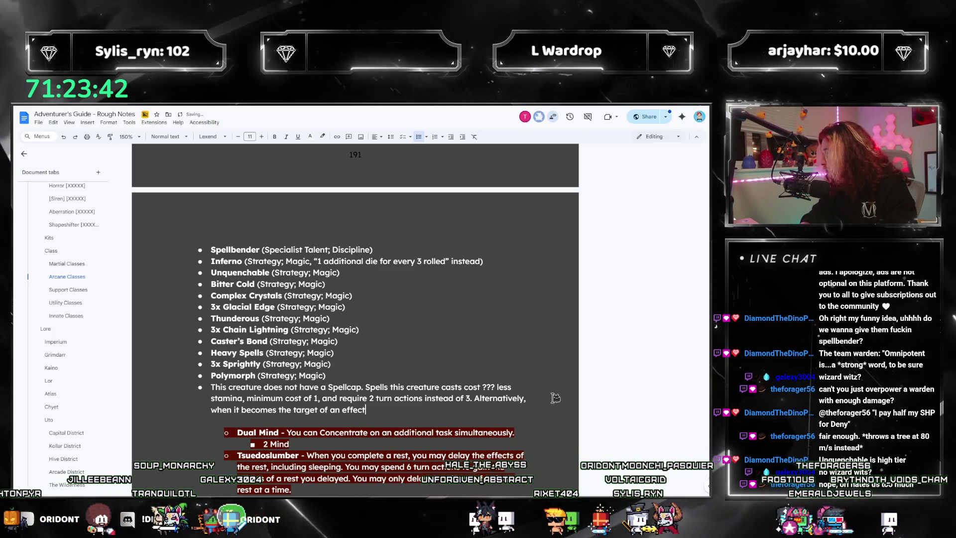
text(, it may spend 2 )
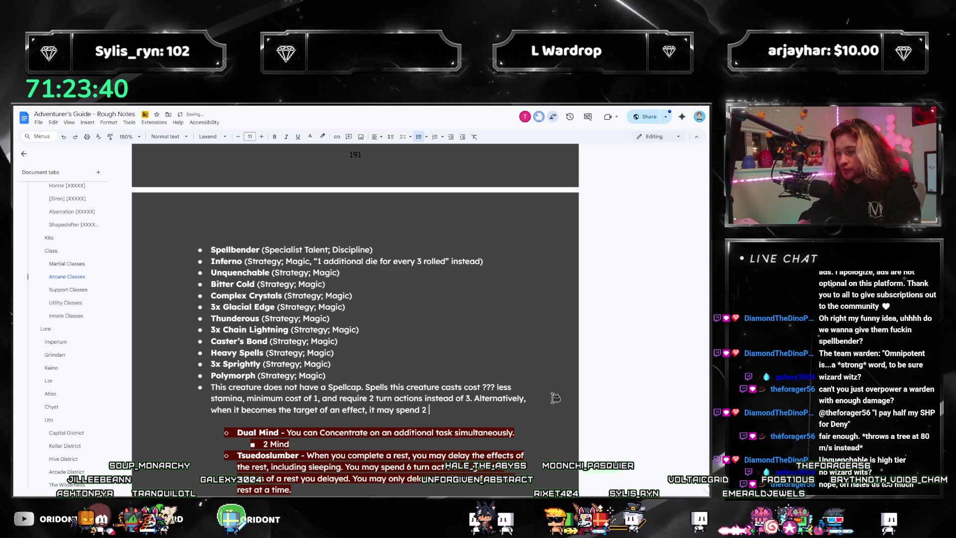
text(interrupt)
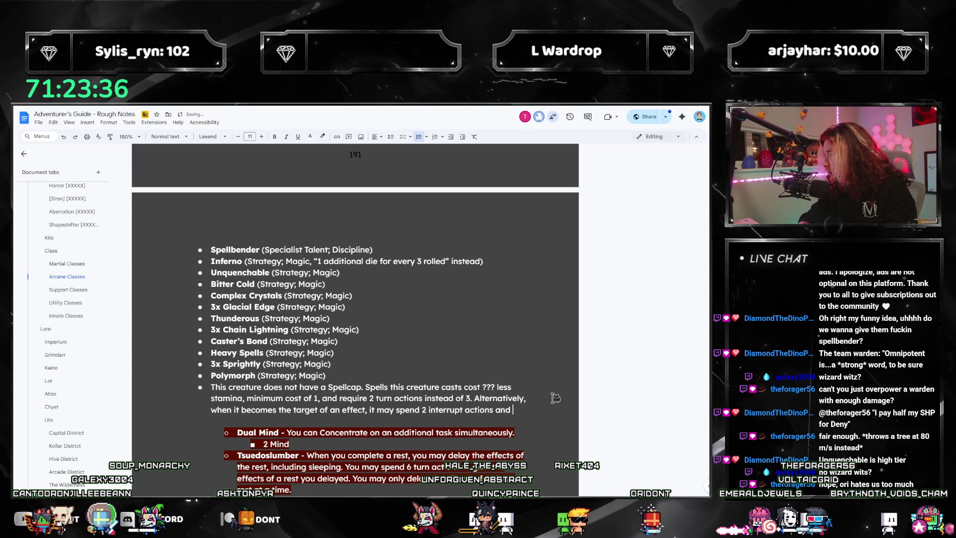
text( actions to cast a spell. It must pay an amount of)
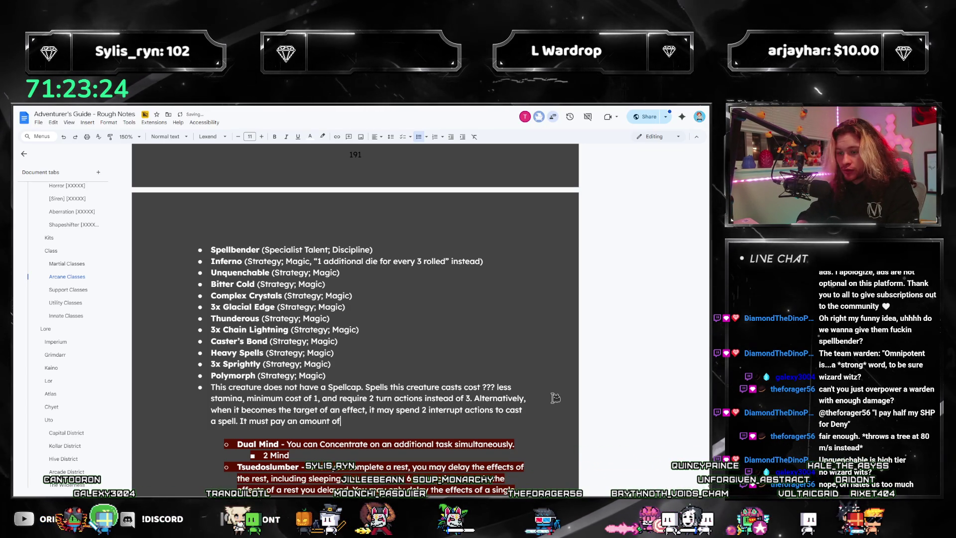
- Reword the clause so casting costs stamina equal to the spell's cost after discounts
text(stamina)
key(ctrl+shift+Left)
key(ctrl+shift+Left)
key(ctrl+shift+Left)
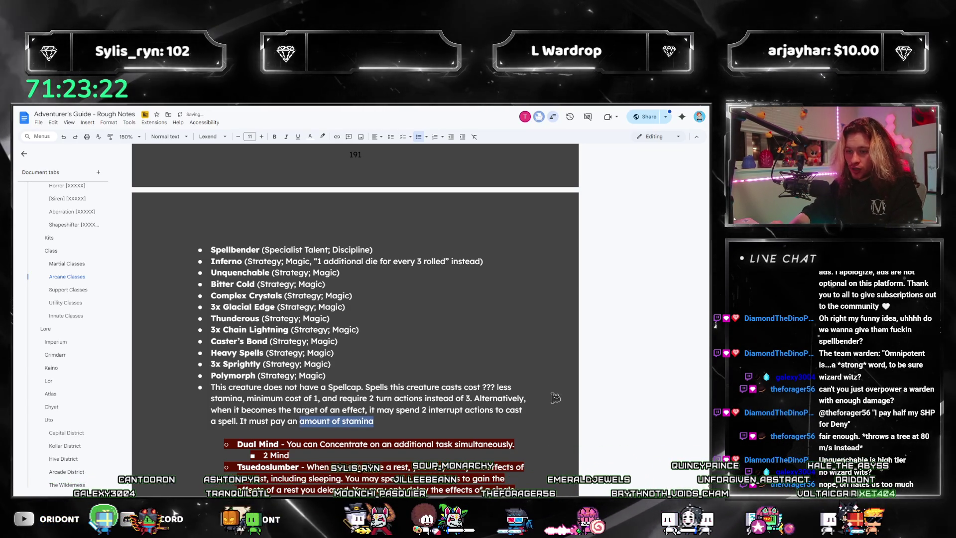
key(ctrl+BackSpace)
key(ctrl+BackSpace)
key(ctrl+BackSpace)
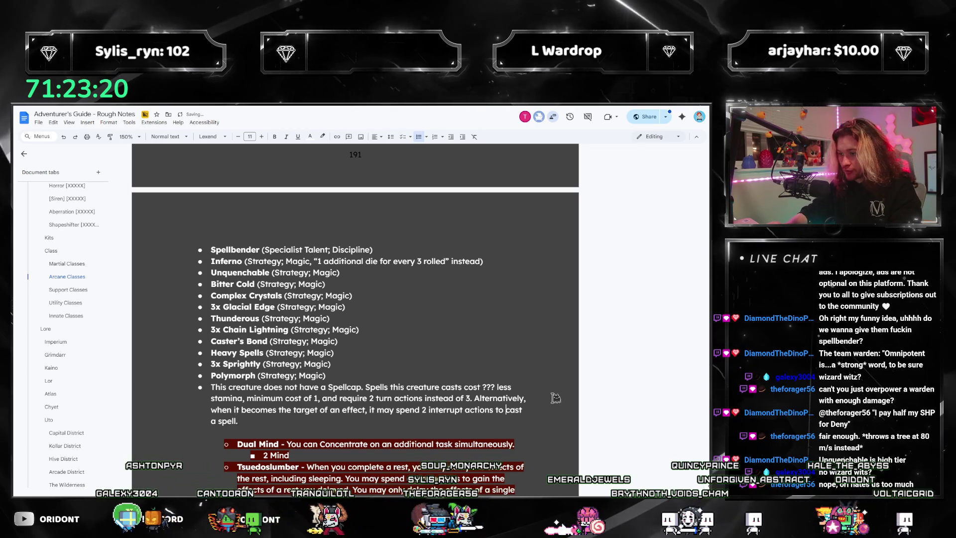
key(ctrl+Left)
text(an )
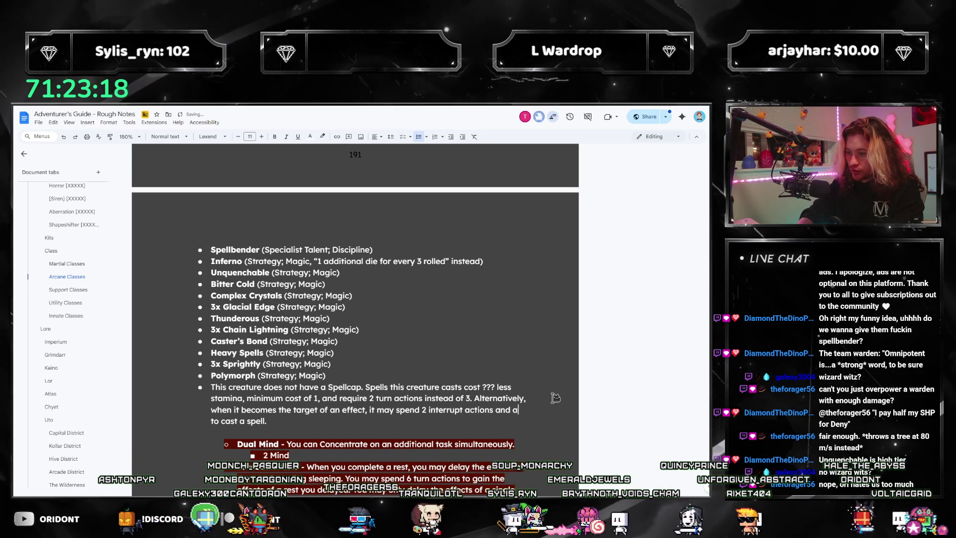
text(amount of stamina to cast a spell)
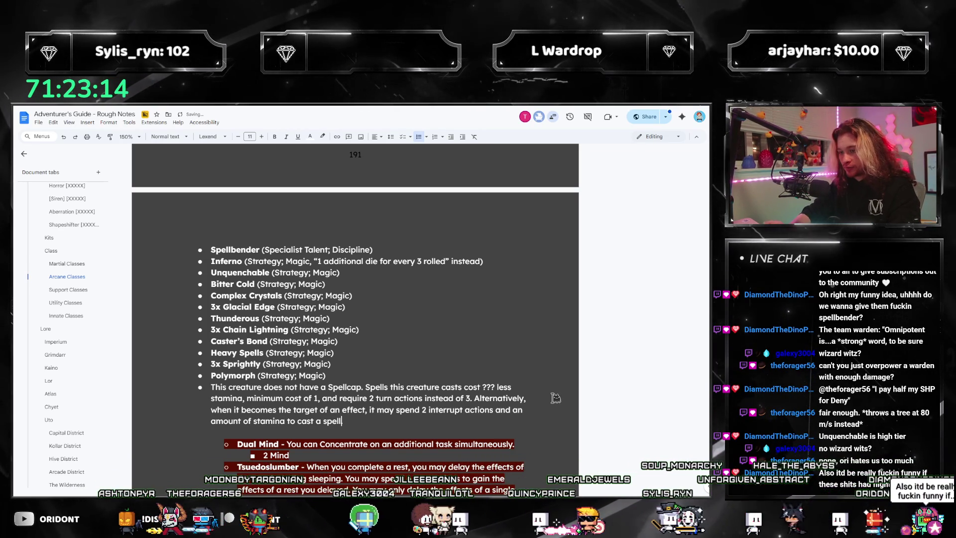
text(. The amount of )
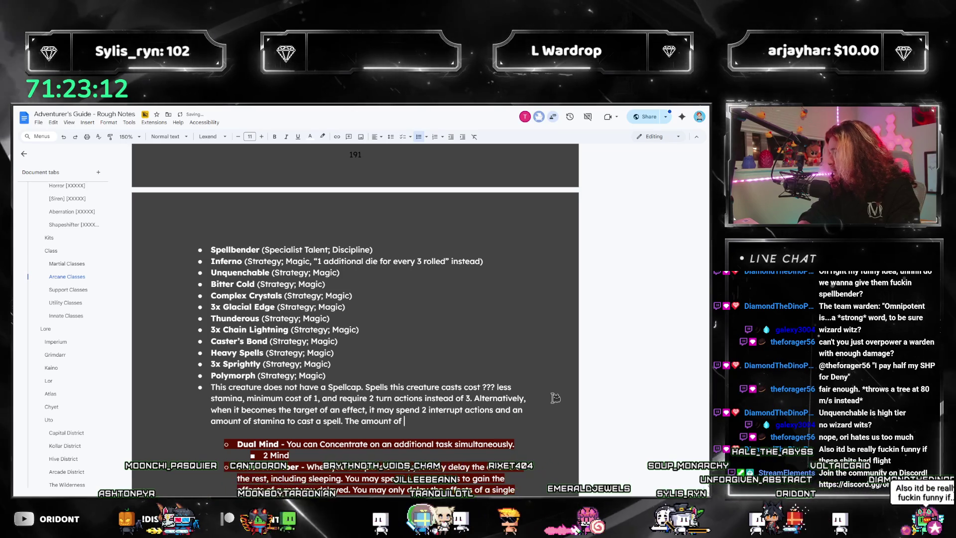
text(stamina is equal)
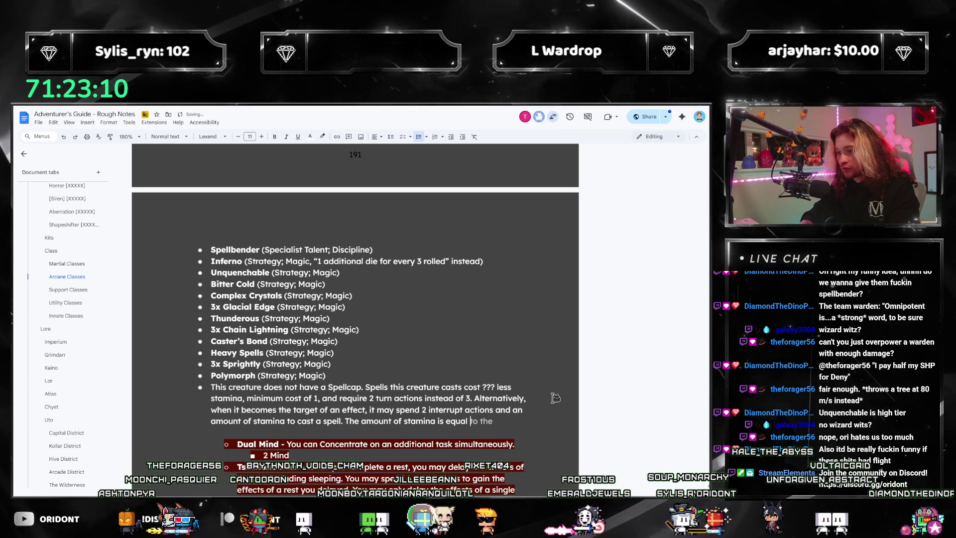
key(Tab)
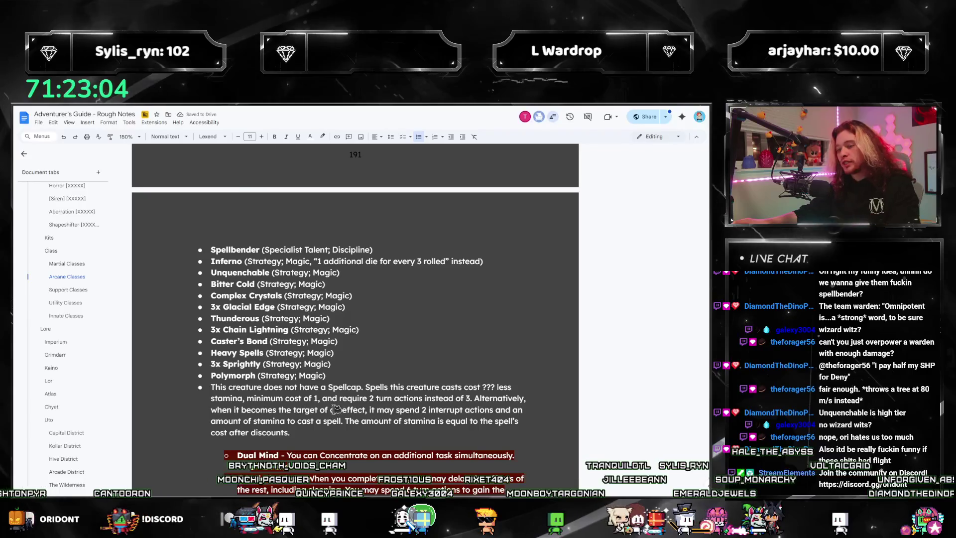
scroll(336, 408, down, 3)
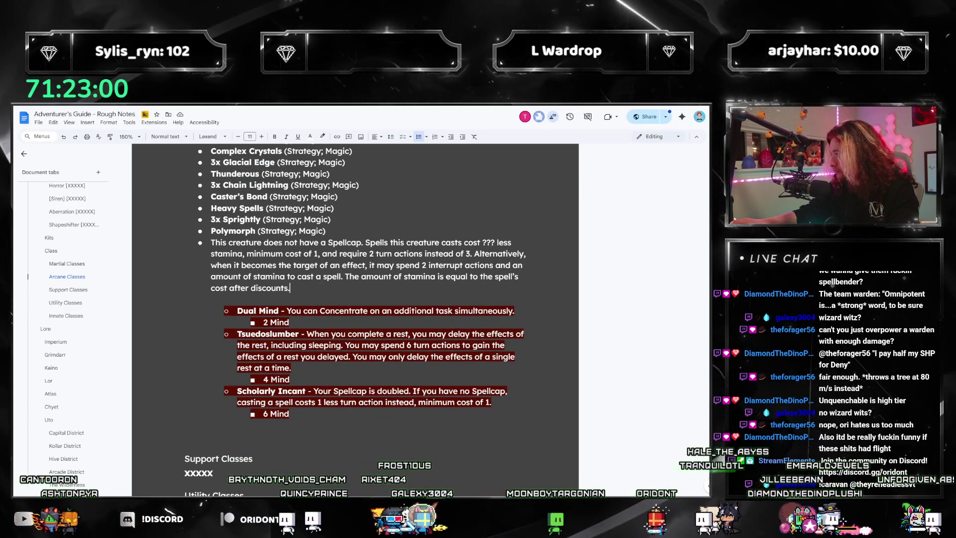
- Append 2+6+4 and further costs in Calculator so the total climbs from 85 to 105
key(alt+Tab)
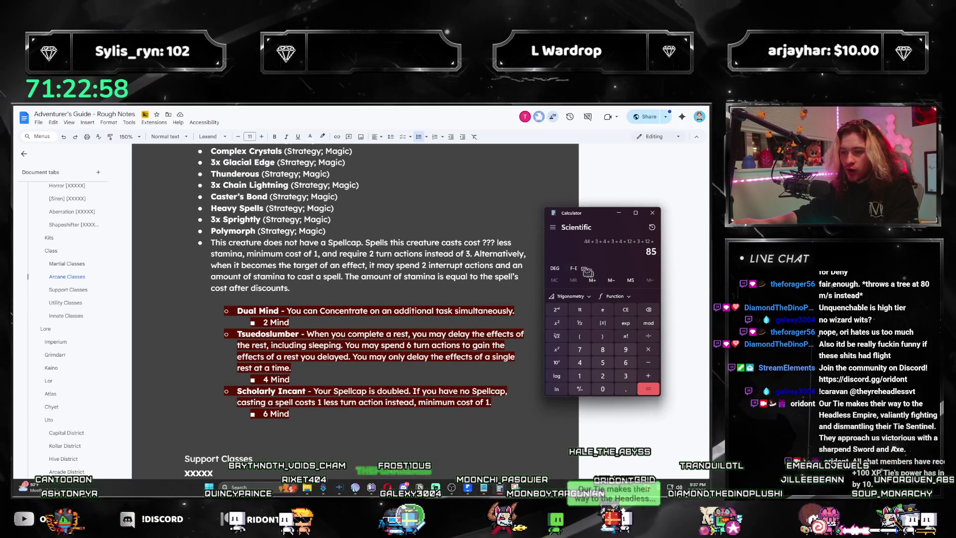
scroll(253, 256, up, 1)
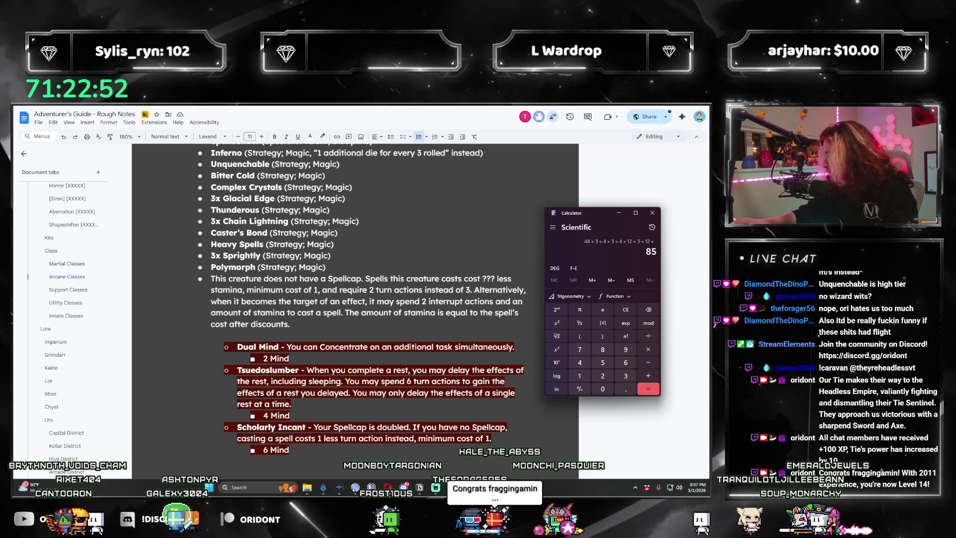
key(alt+Tab)
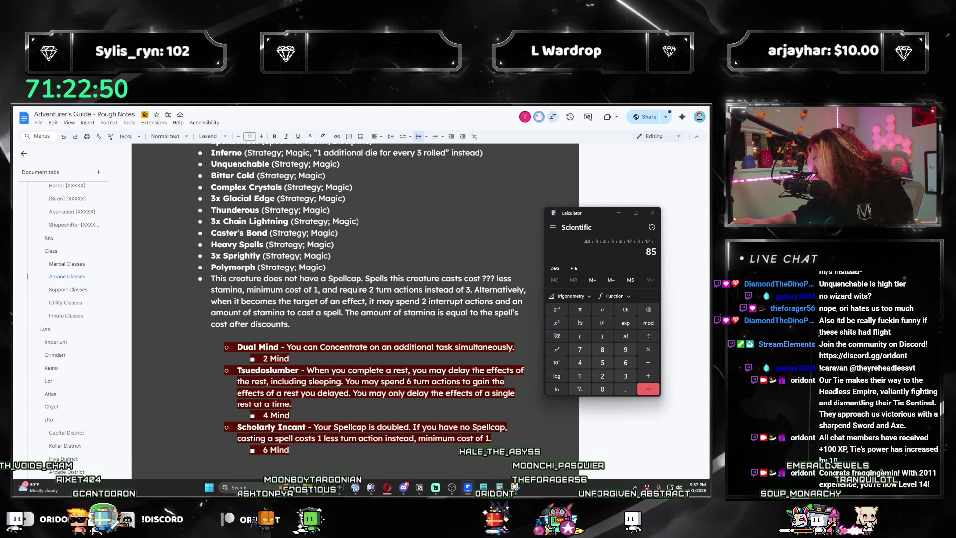
key(alt+Tab)
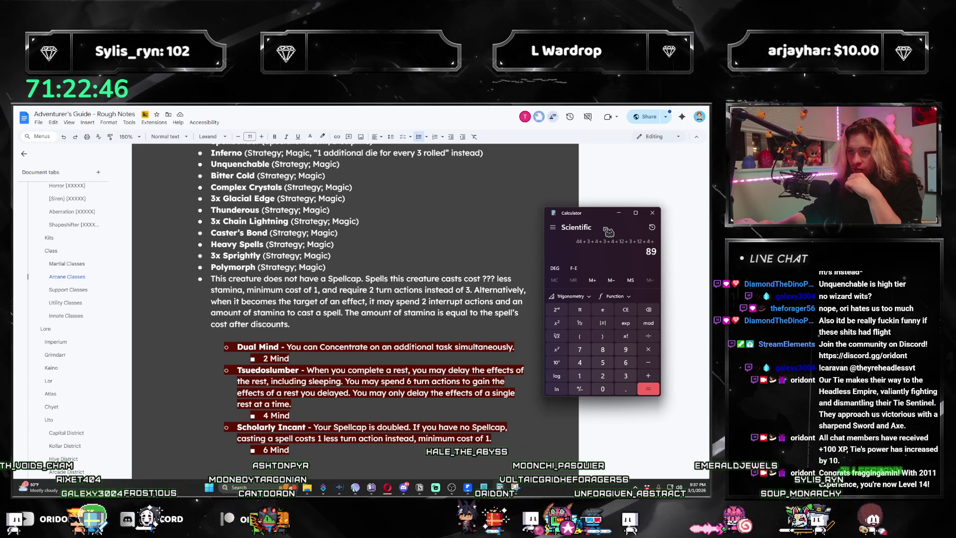
text(2+)
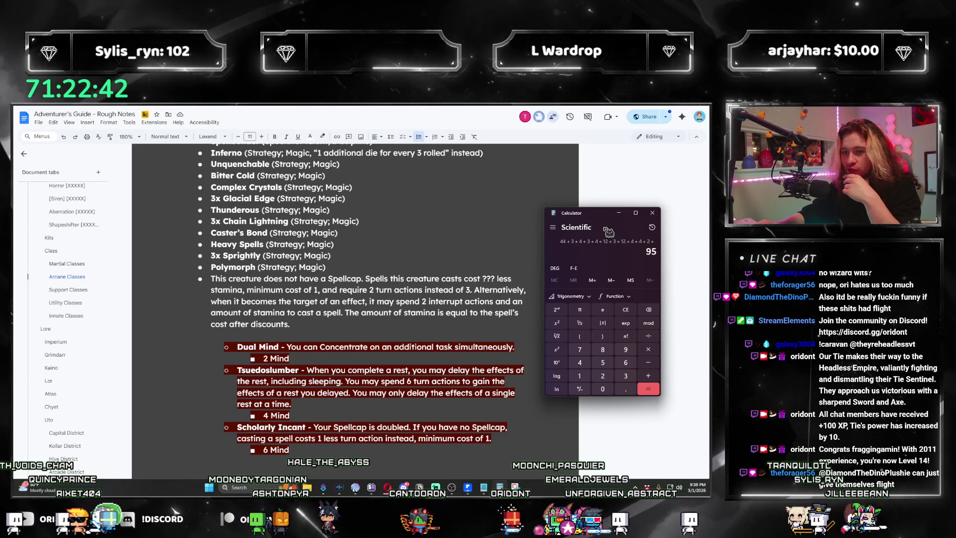
text(6+)
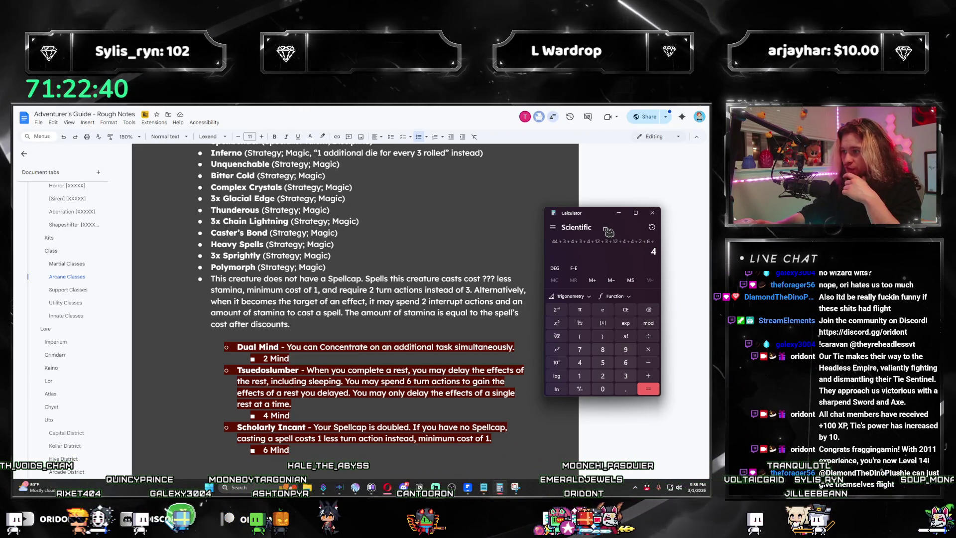
text(4)
scroll(251, 199, down, 2)
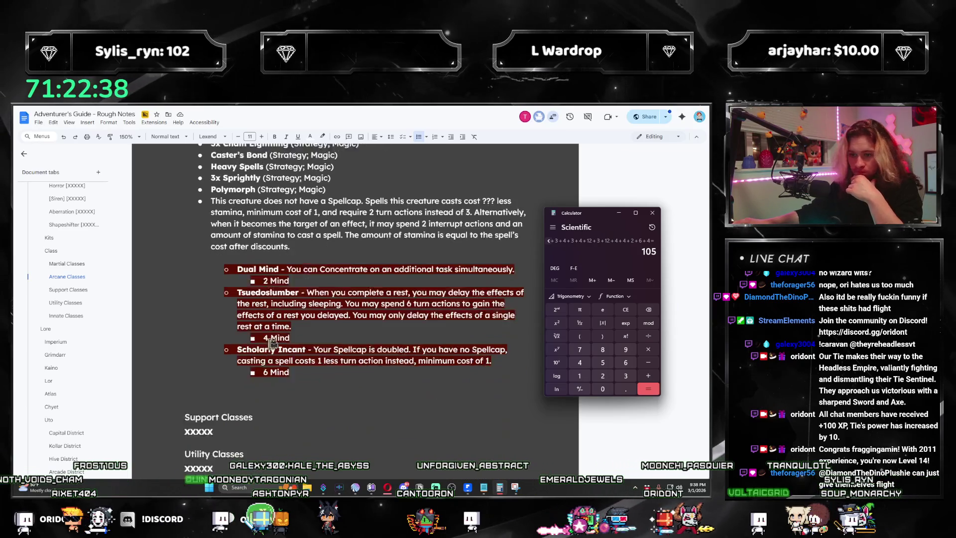
scroll(250, 199, up, 6)
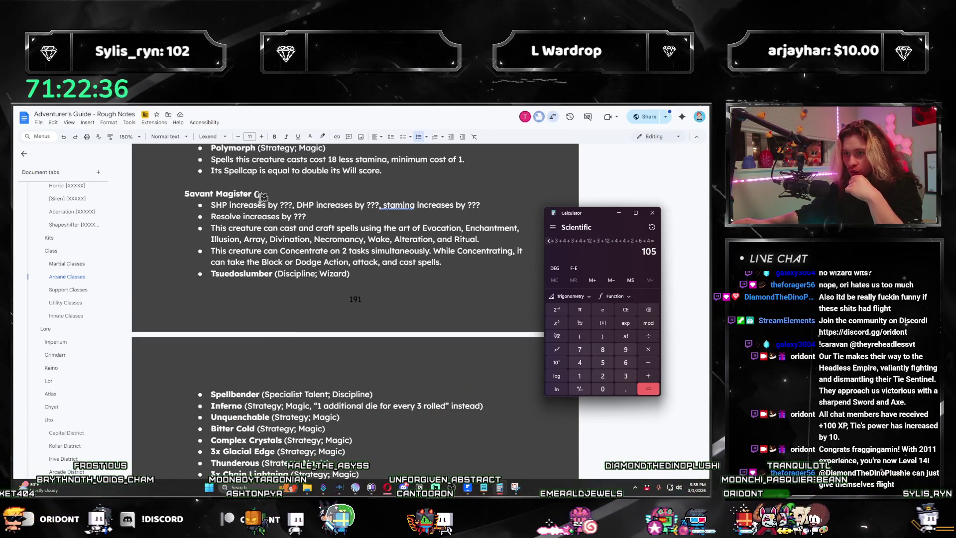
- Type DR after +105 in the Savant Magister heading so it reads (+105 DR)
click(262, 195)
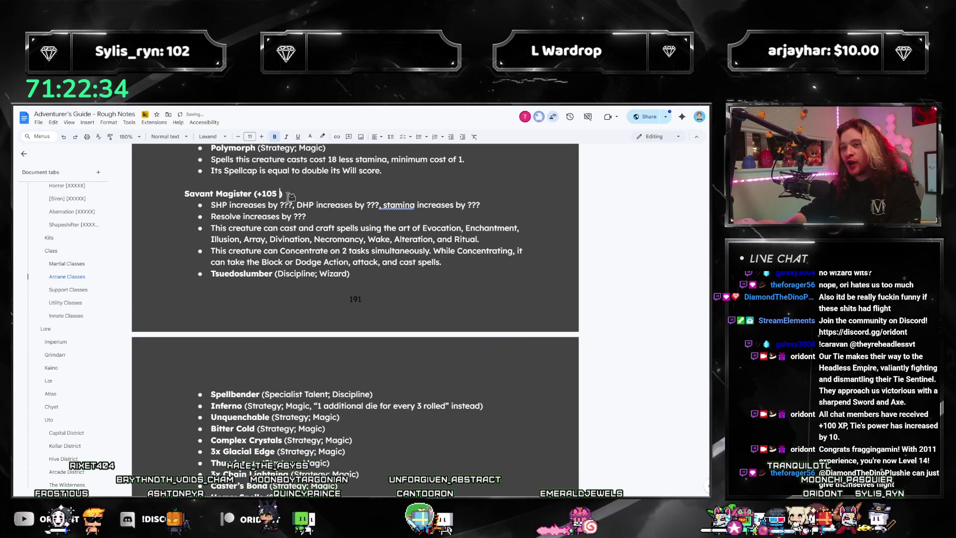
text(DR)
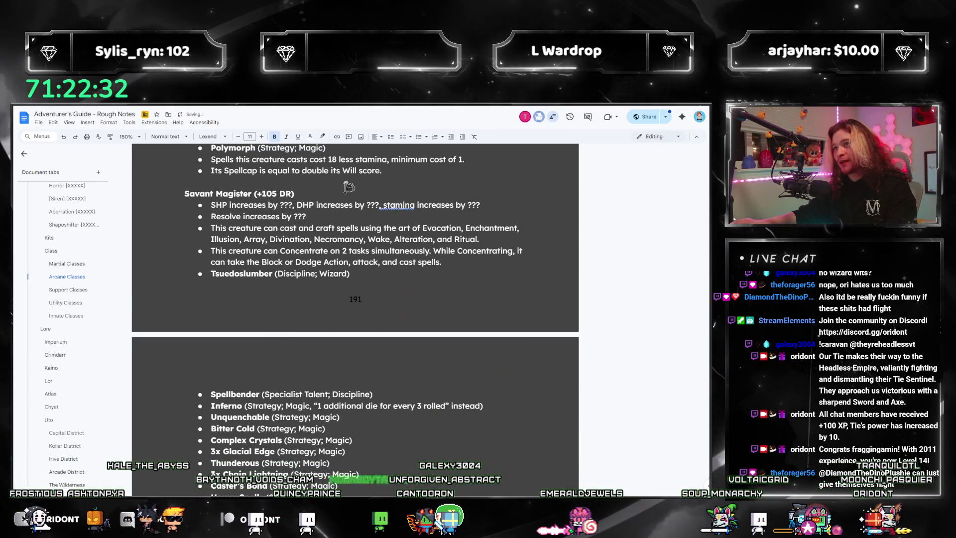
scroll(322, 275, up, 1)
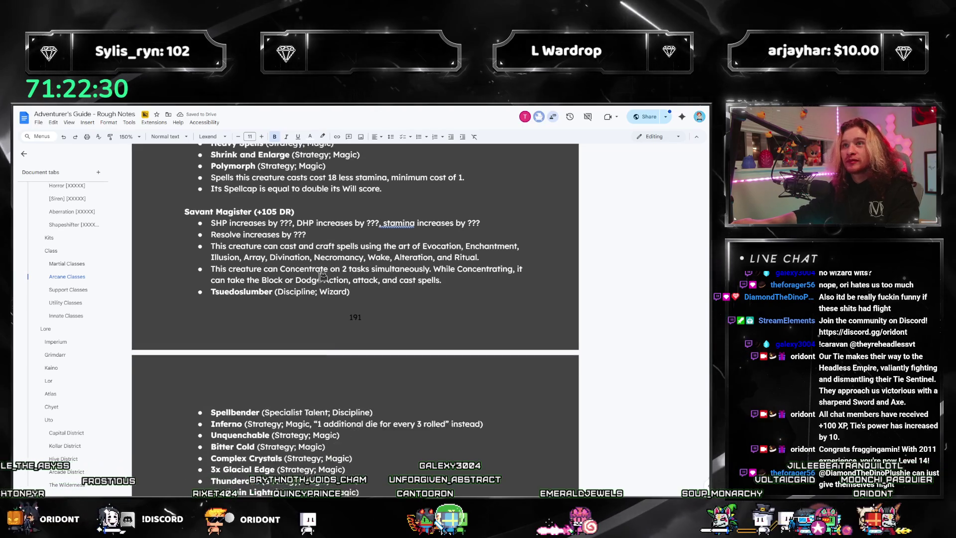
scroll(323, 276, up, 1)
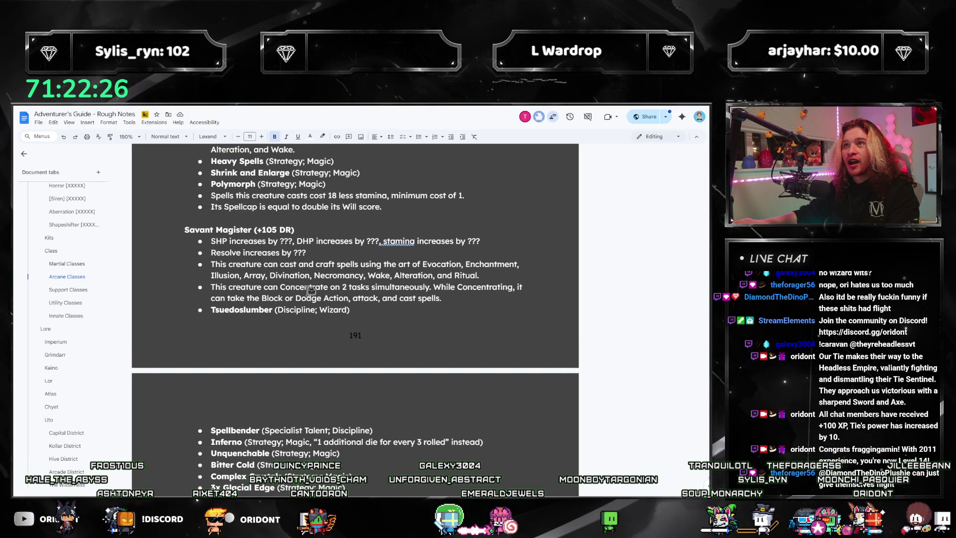
scroll(310, 289, down, 6)
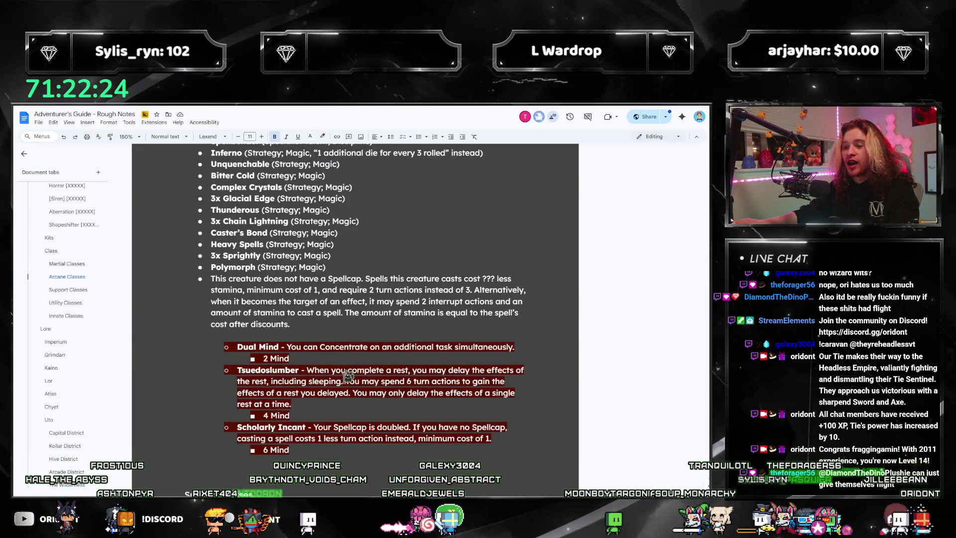
- Delete the Dual Mind, Tsuedoslumber and Scholarly Incant talent entries below the Spellcap rule
mouse_move(299, 450)
mouse_down()
mouse_move(224, 371)
mouse_move(167, 339)
mouse_up()
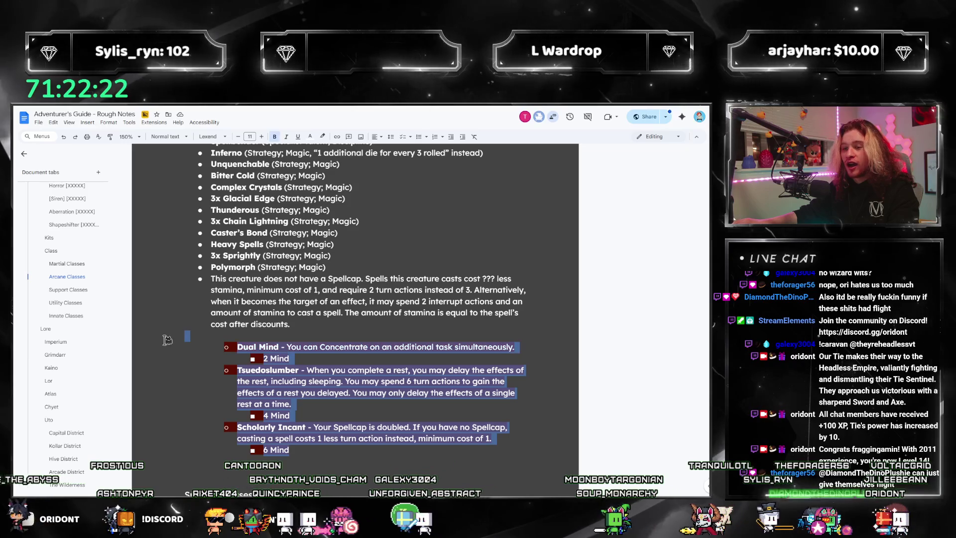
key(BackSpace)
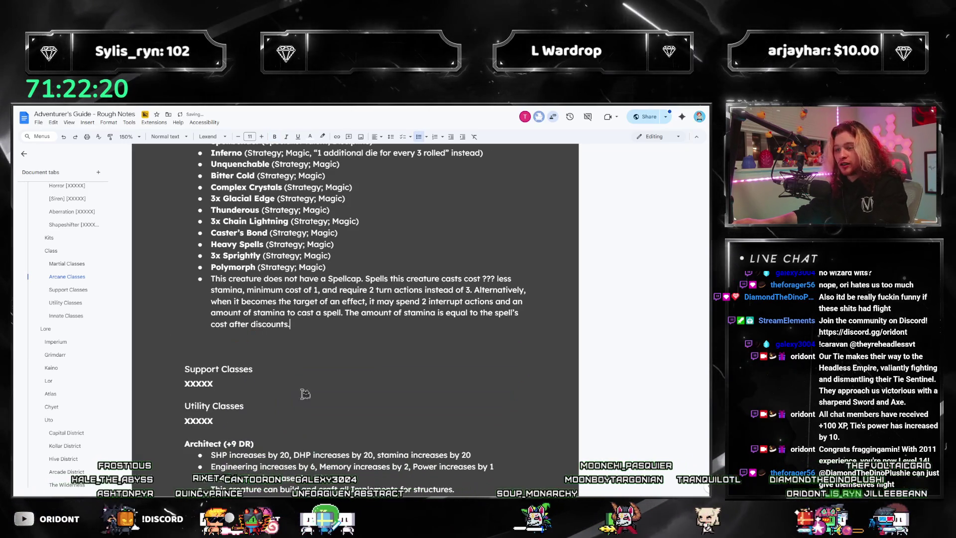
scroll(304, 393, up, 5)
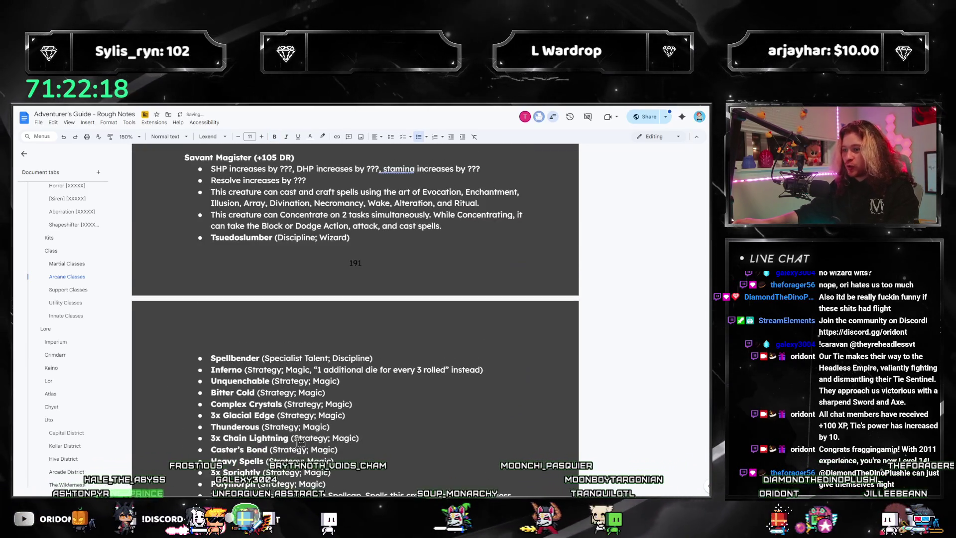
scroll(300, 442, up, 2)
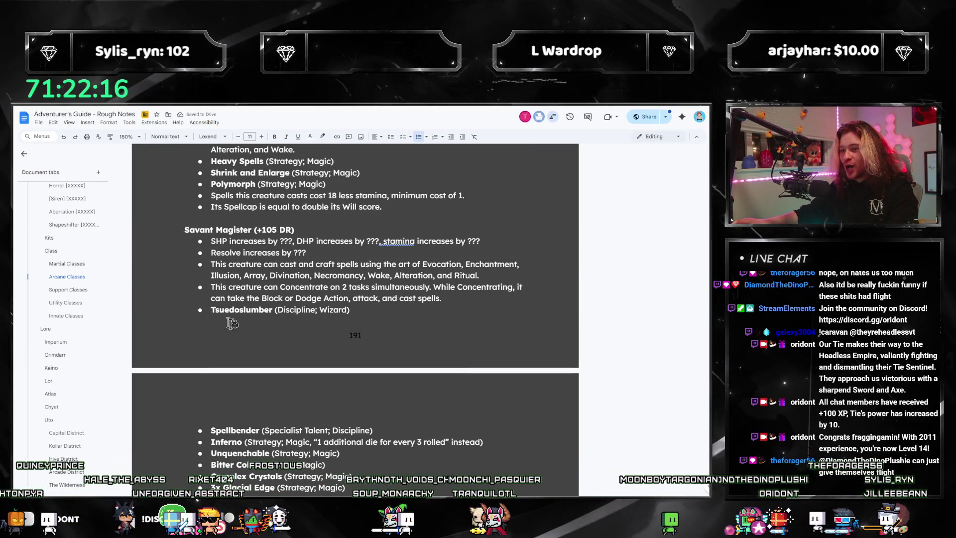
scroll(352, 317, down, 3)
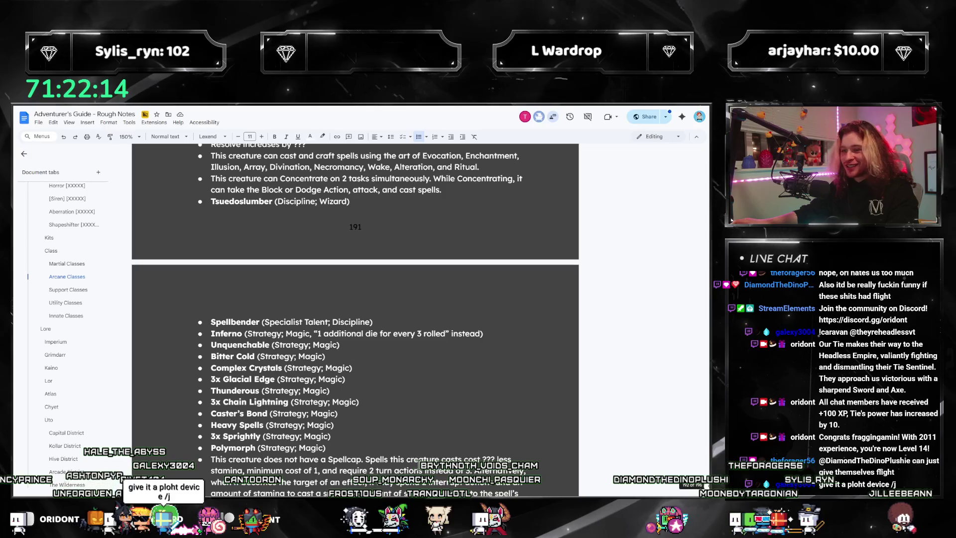
scroll(422, 466, down, 4)
scroll(348, 443, up, 3)
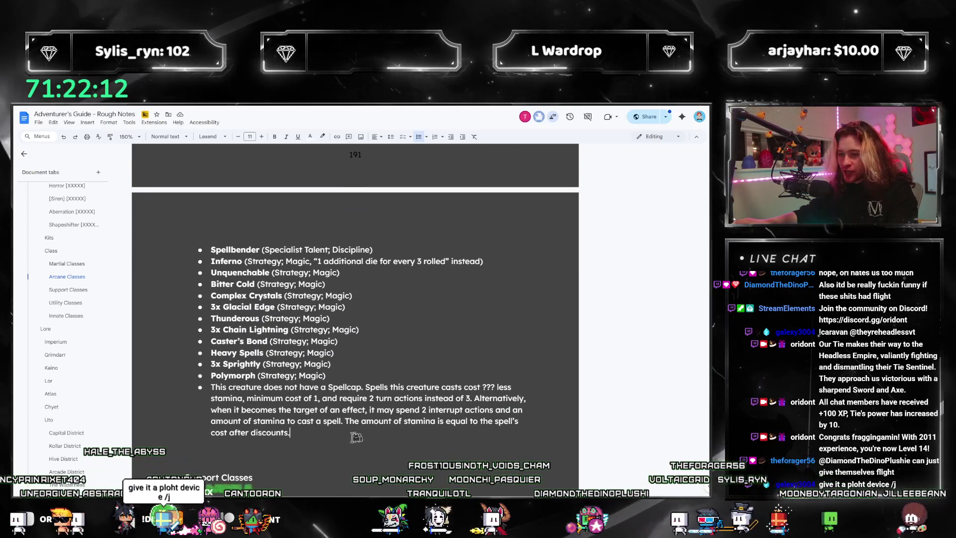
scroll(341, 438, down, 1)
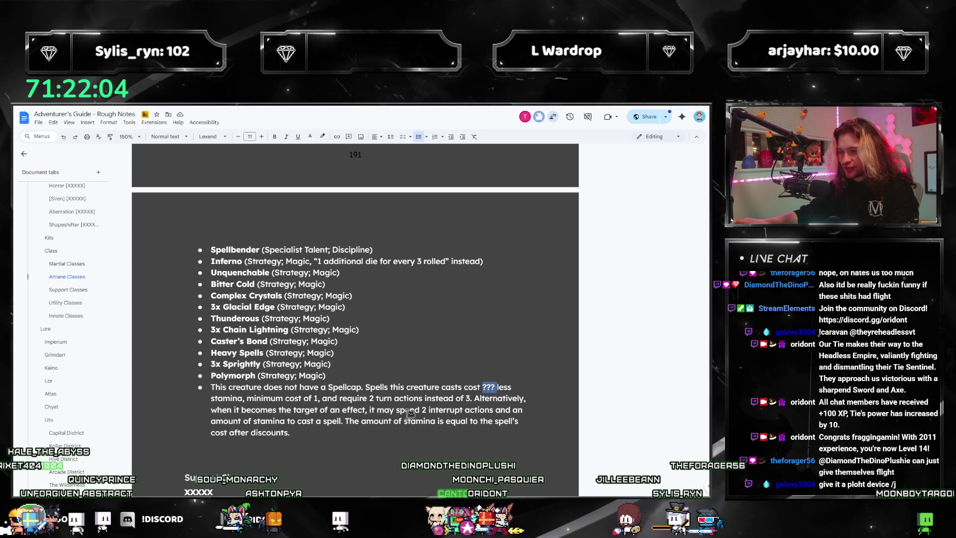
scroll(409, 413, up, 7)
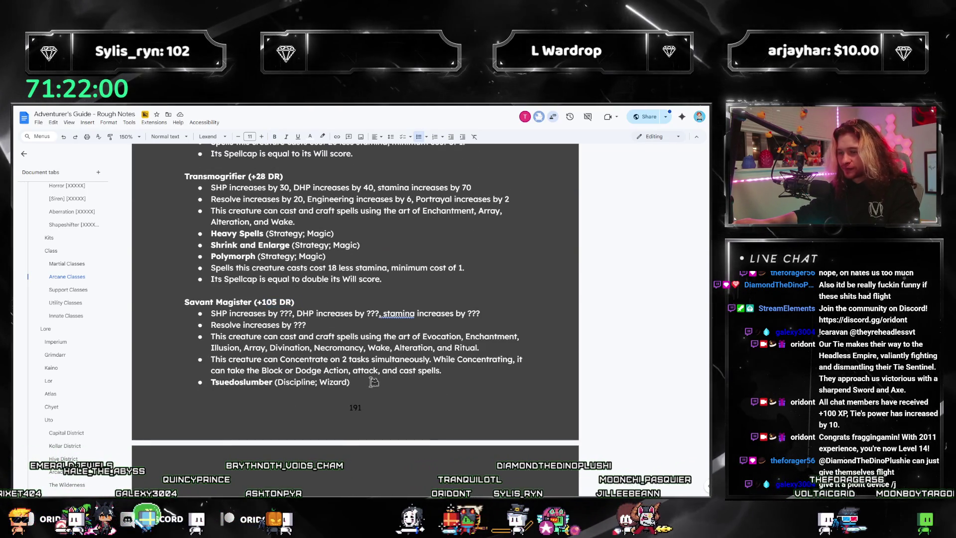
scroll(383, 371, down, 2)
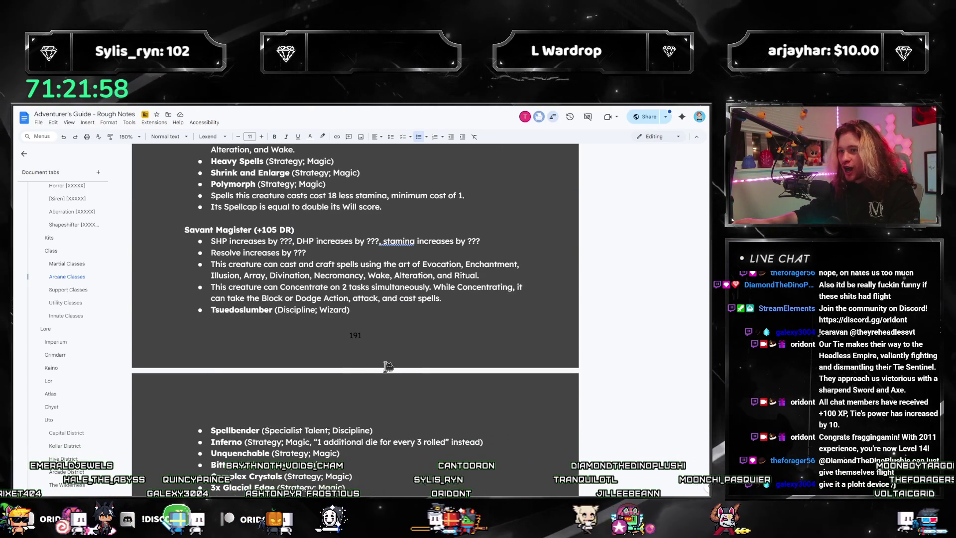
scroll(317, 327, down, 5)
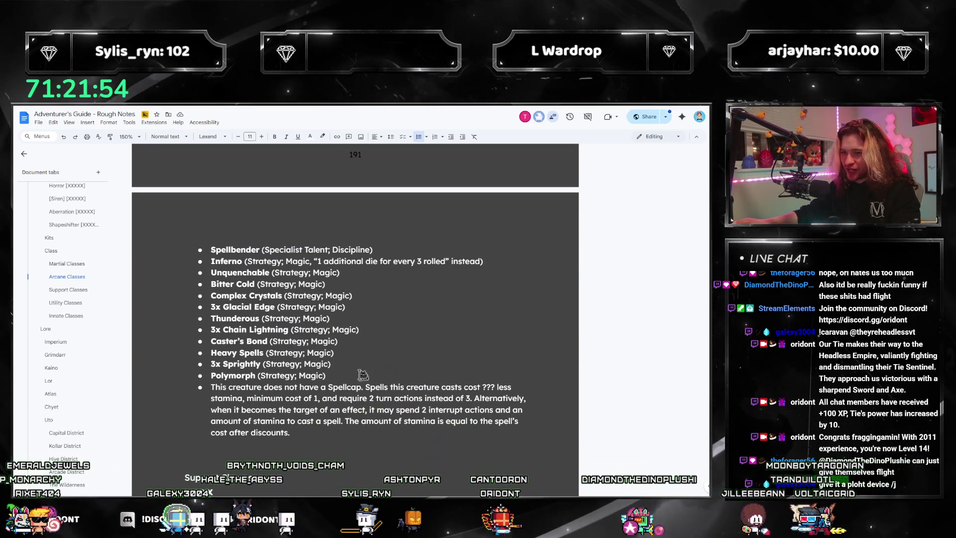
scroll(361, 373, up, 4)
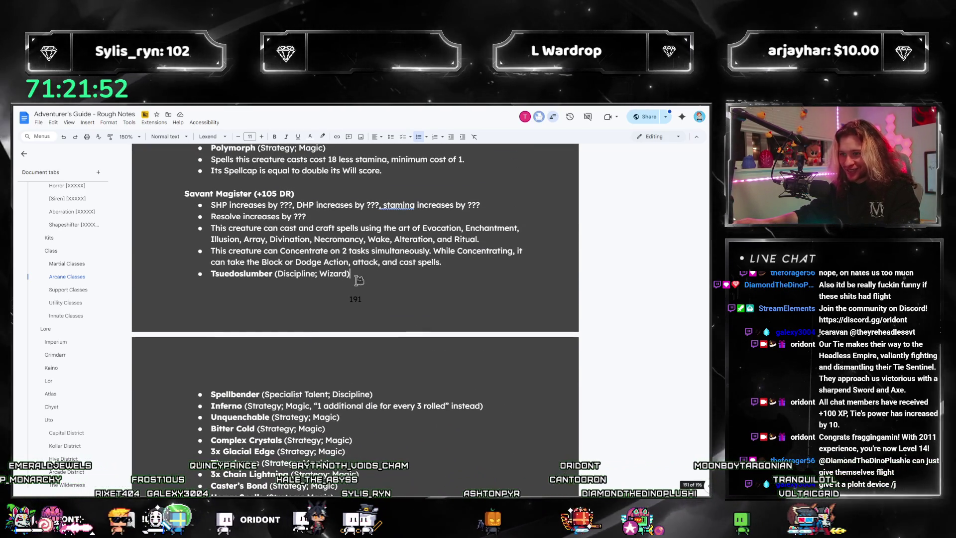
scroll(418, 331, up, 1)
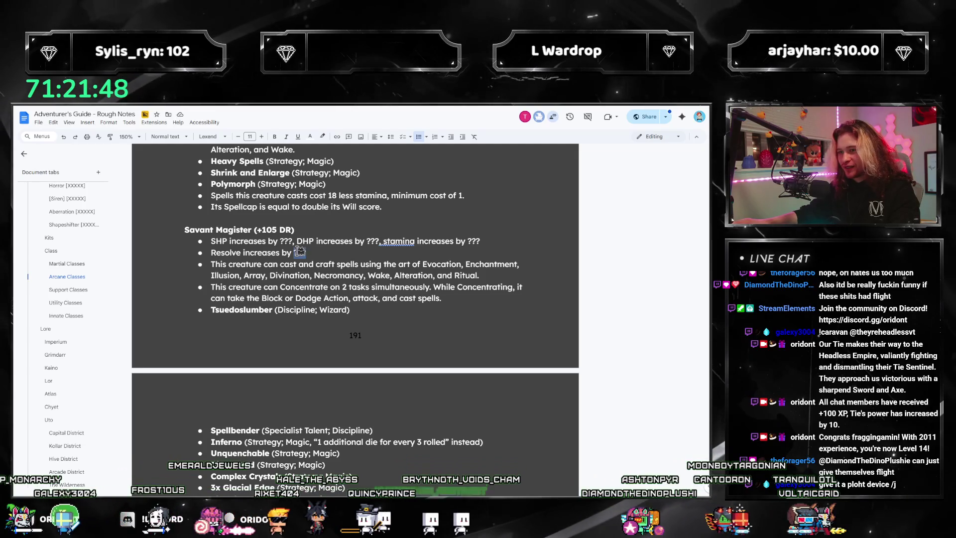
scroll(383, 252, down, 1)
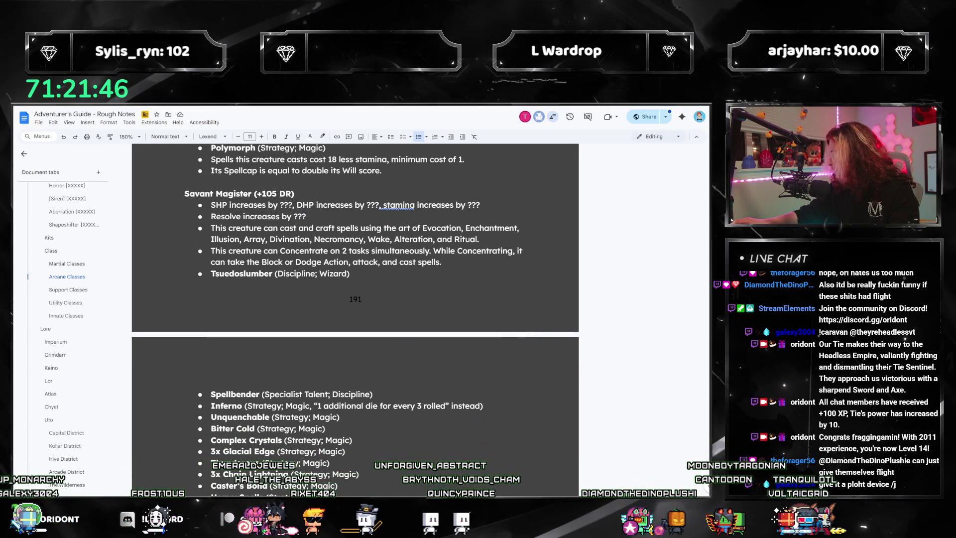
- After checking the calculator, insert '60+' before ??? in the no-Spellcap rule's stamina cost
key(alt+Tab)
click(336, 227)
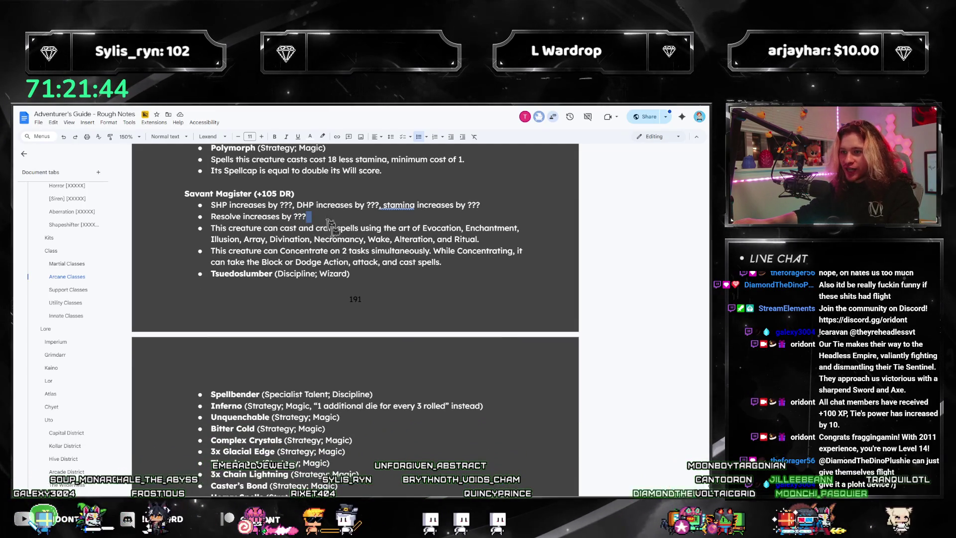
scroll(488, 353, down, 5)
click(483, 351)
text(60+??? less)
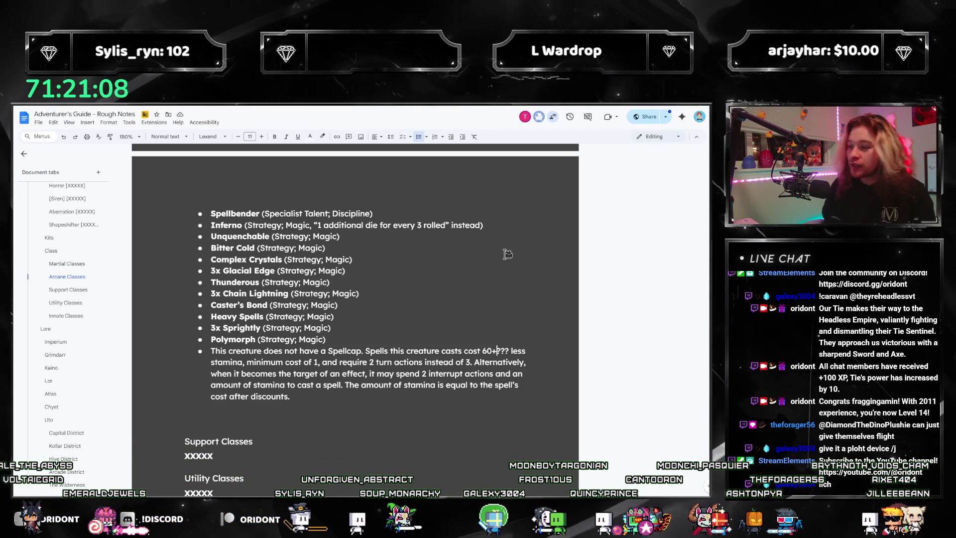
- Scroll through the Savant Magister section to review the '60+???' stamina cost edit
scroll(504, 235, up, 5)
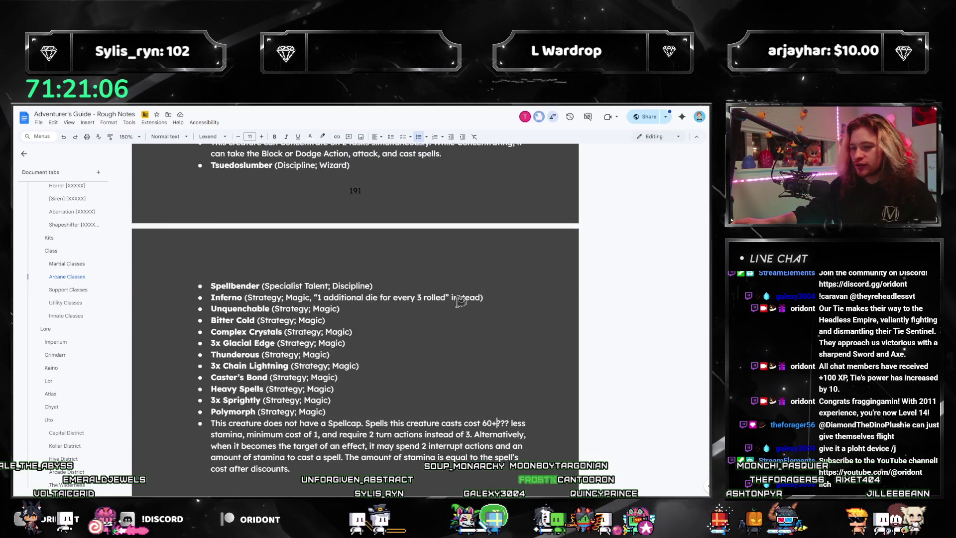
scroll(398, 284, down, 1)
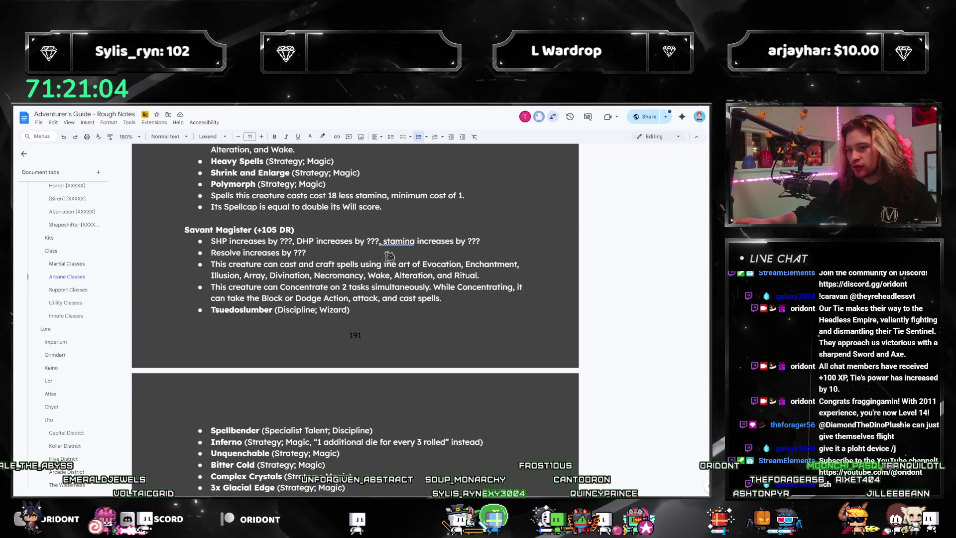
scroll(363, 281, down, 3)
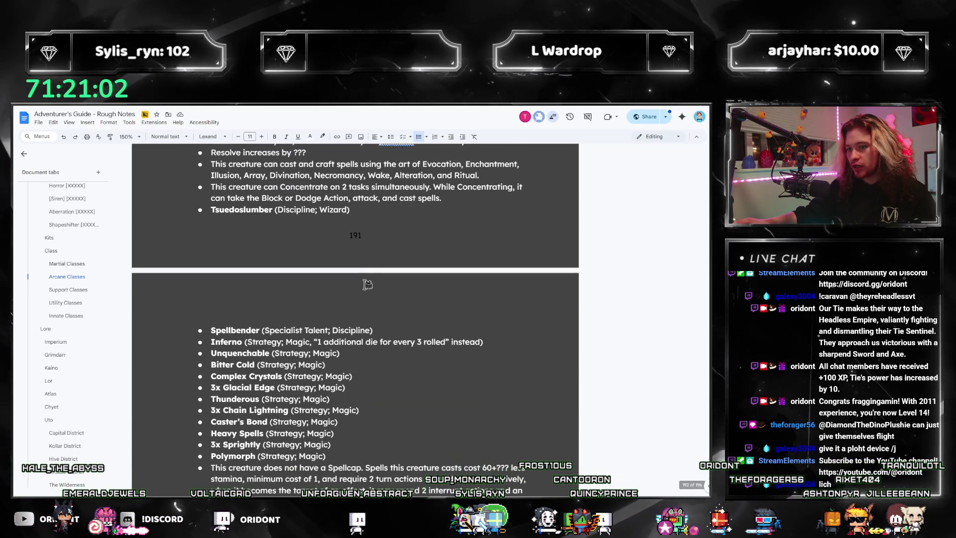
scroll(364, 281, up, 2)
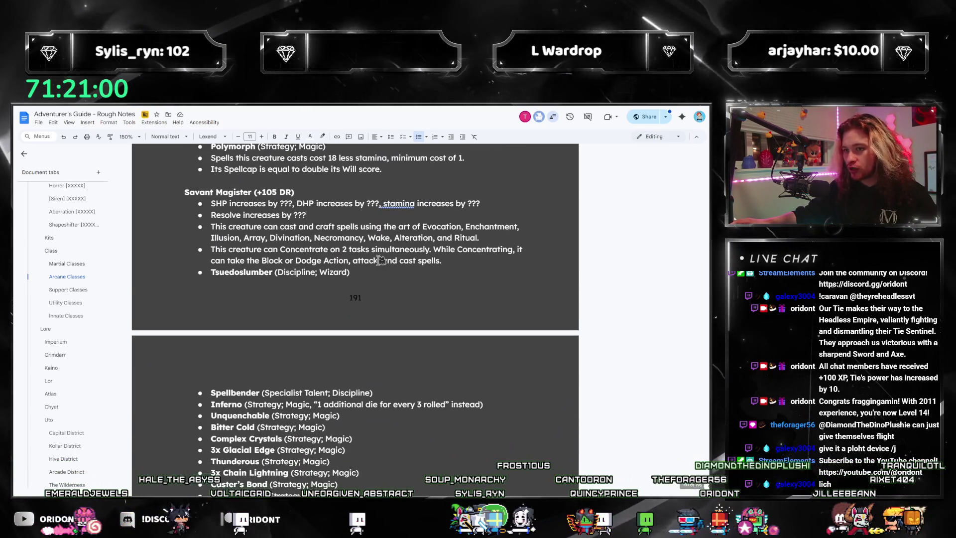
scroll(653, 407, down, 4)
scroll(465, 390, up, 4)
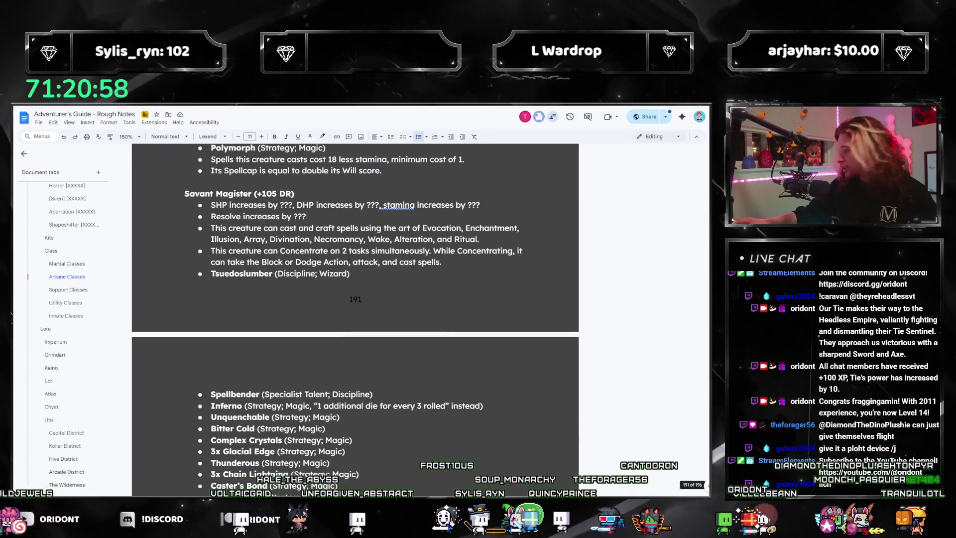
- Clear the calculator's earlier entries and compute 11025 ÷ 8
key(alt+Tab)
click(638, 312)
scroll(441, 307, down, 4)
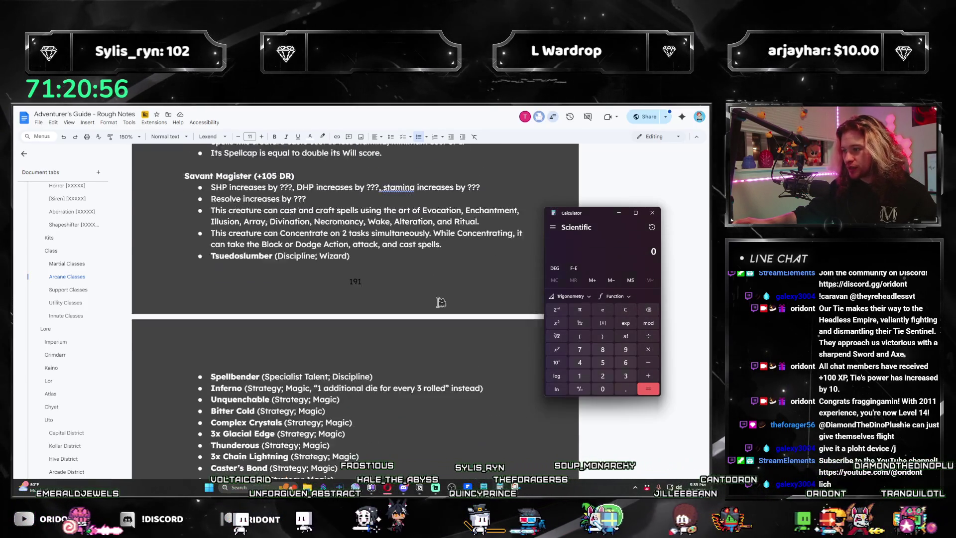
text(*)
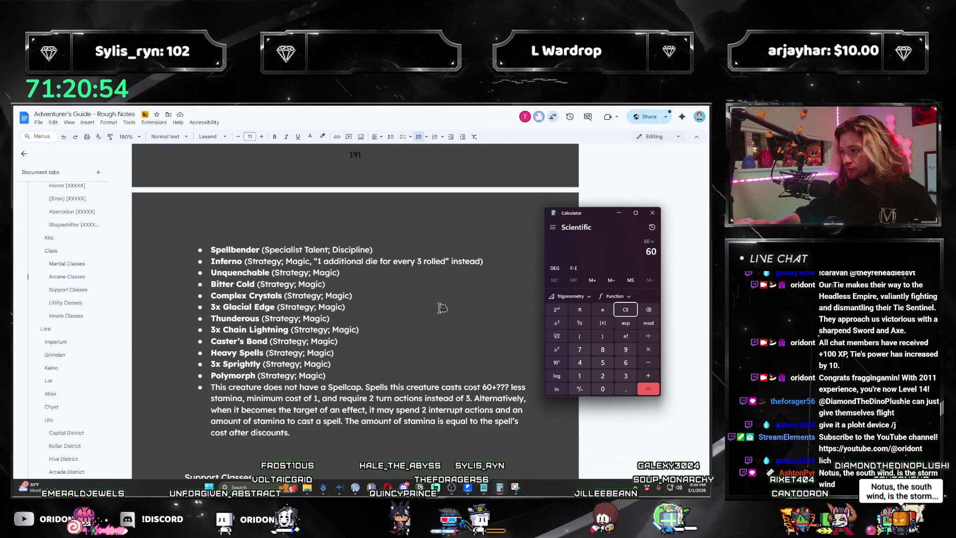
double_click(626, 310)
text(150)
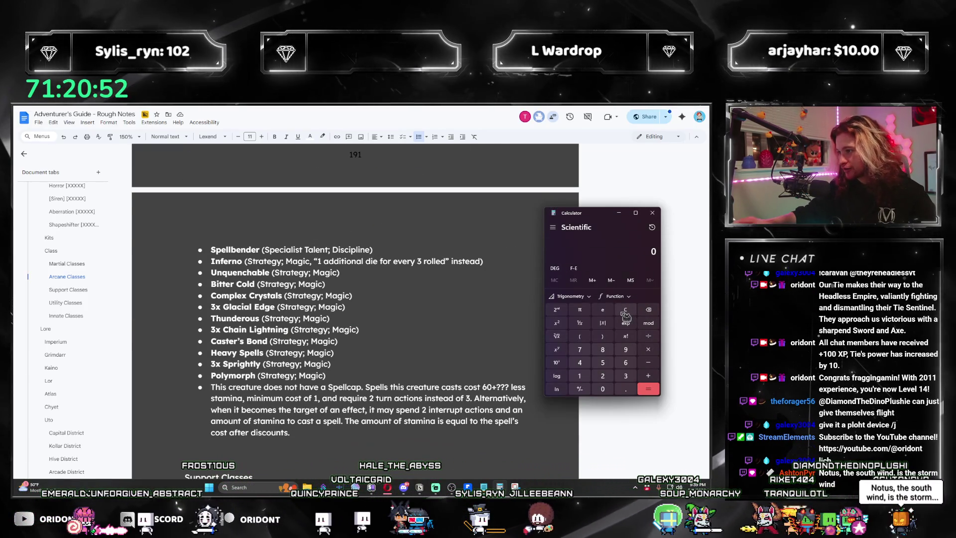
click(625, 309)
text(105*)
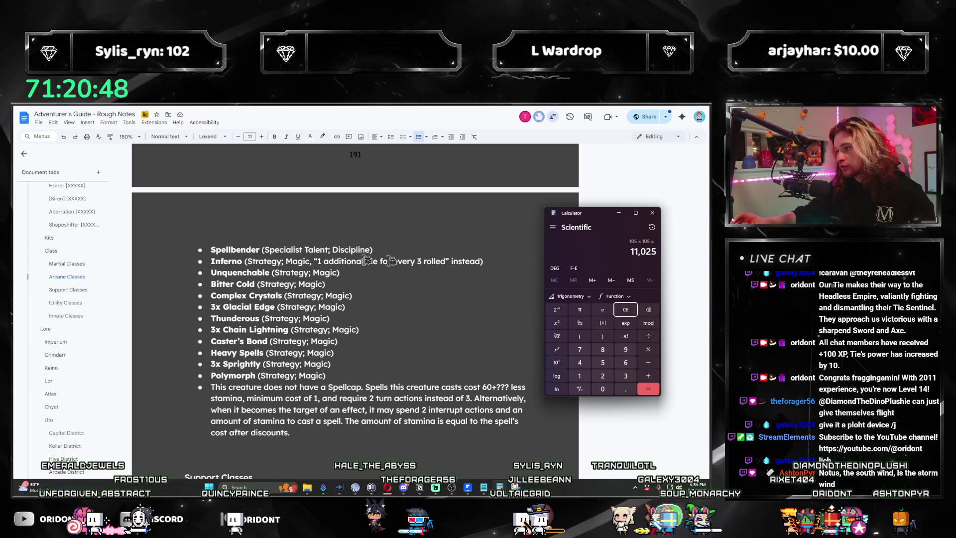
scroll(389, 260, up, 5)
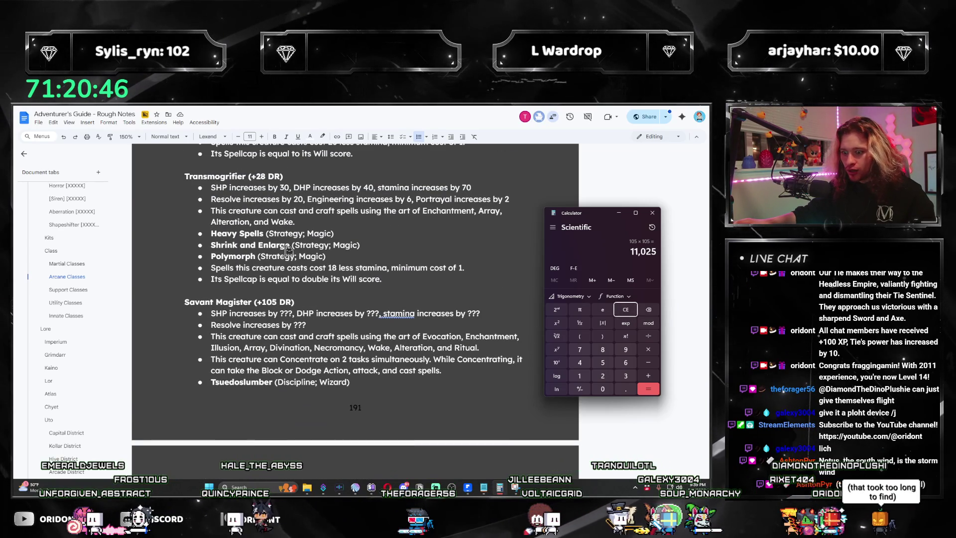
scroll(287, 250, down, 2)
scroll(288, 256, up, 4)
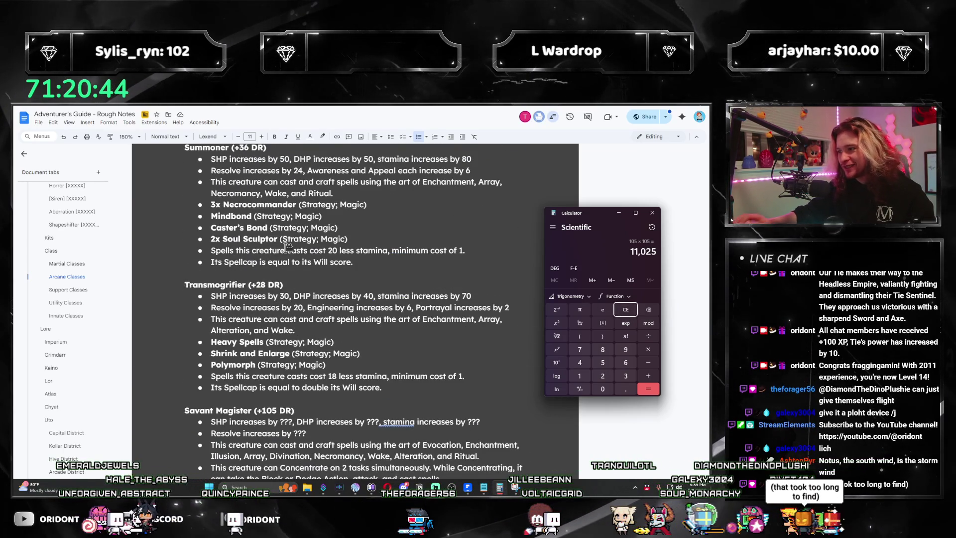
text(8)
key(Return)
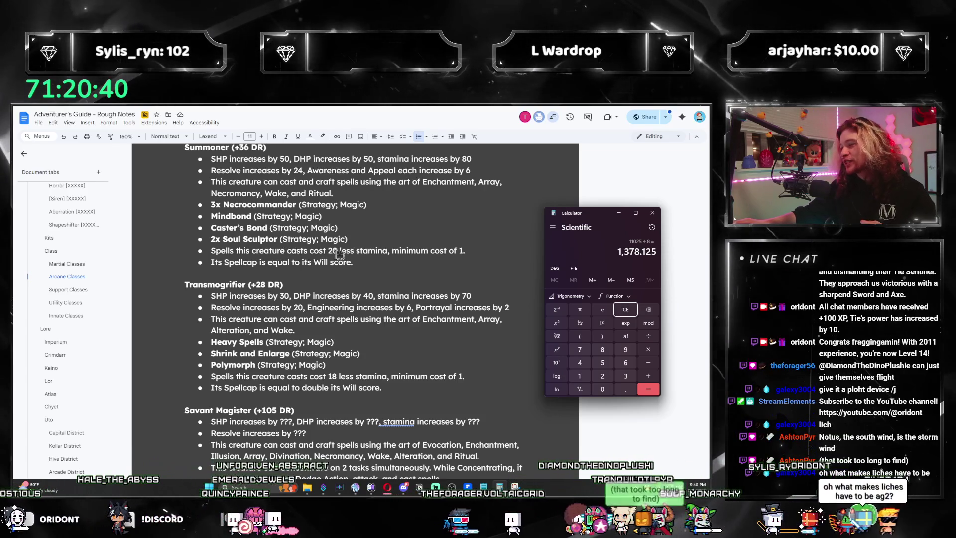
- Compute 1380 ÷ 16 after checking the notes document
click(396, 283)
scroll(395, 282, down, 3)
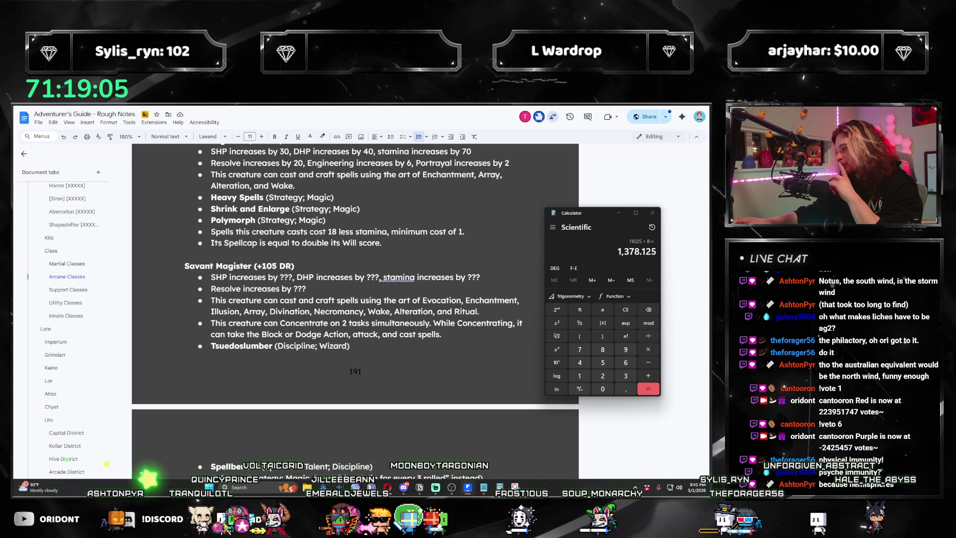
click(606, 224)
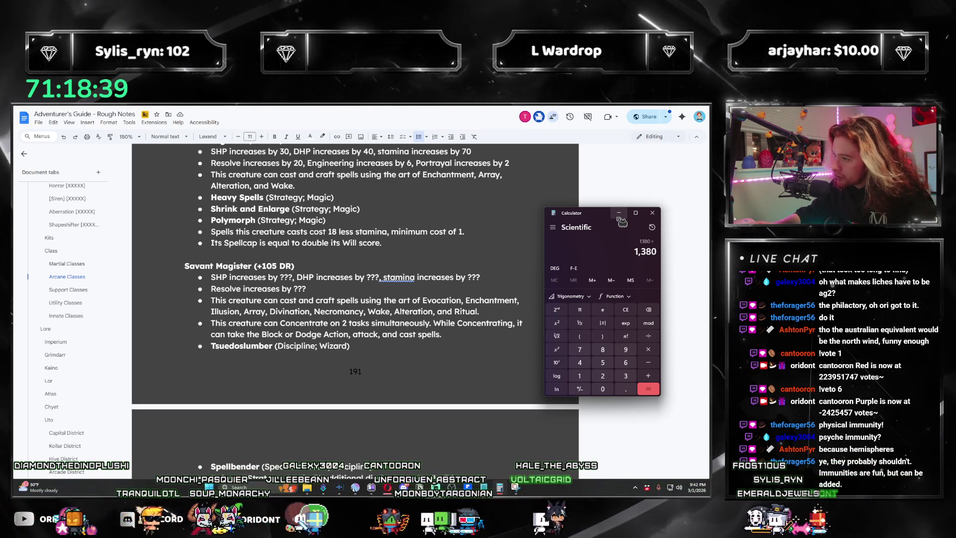
text( 16)
key(Return)
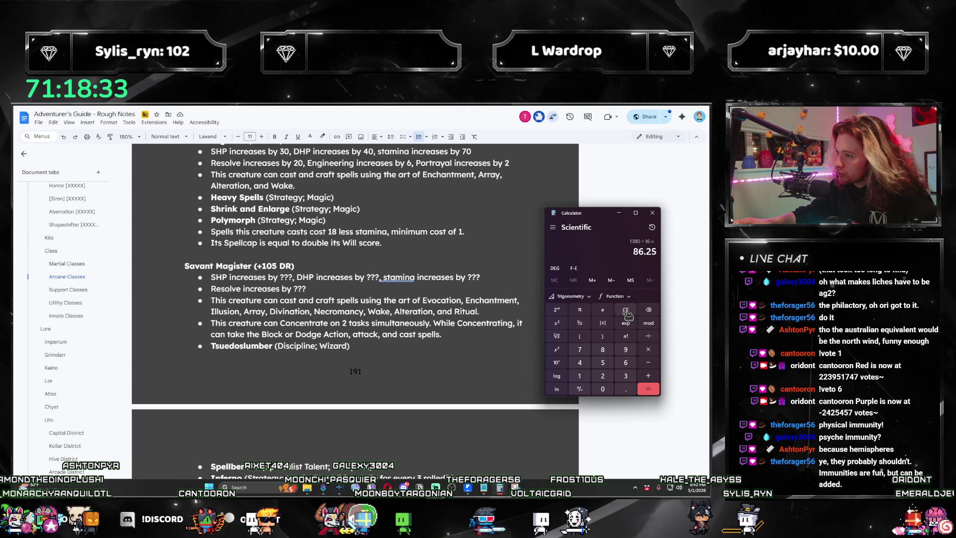
- Compute 110 × 8 = 880, 110 ÷ 20 = 5.5 and 8 × 8 = 64
text(10)
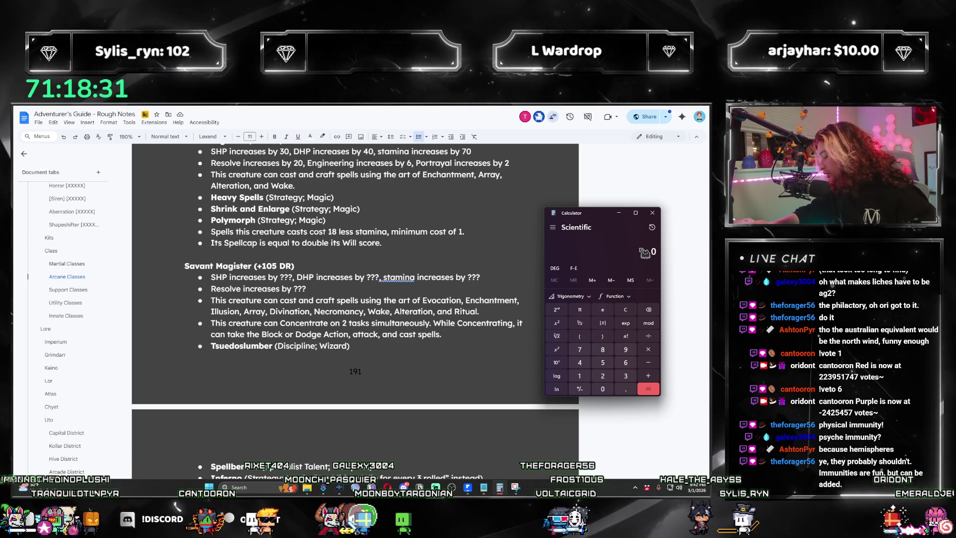
text(*8)
key(Return)
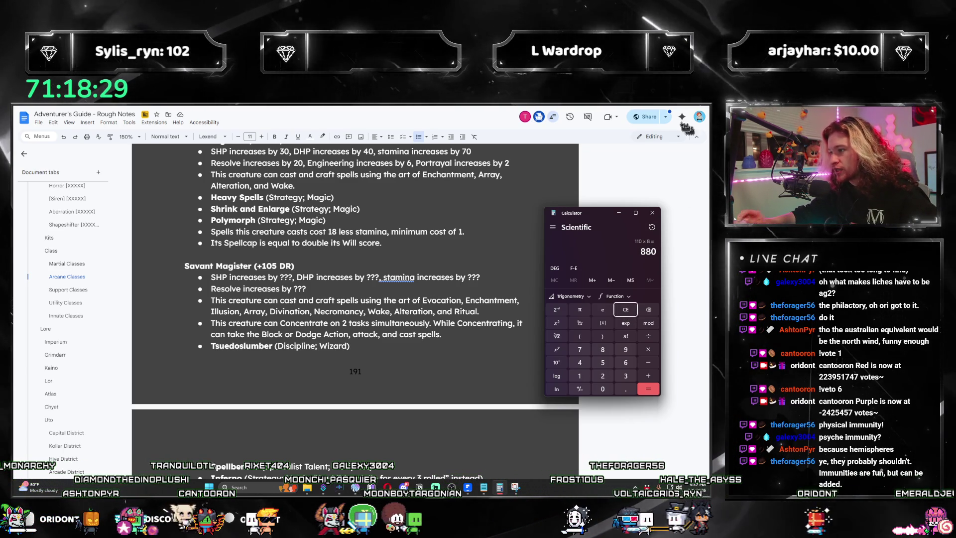
click(622, 311)
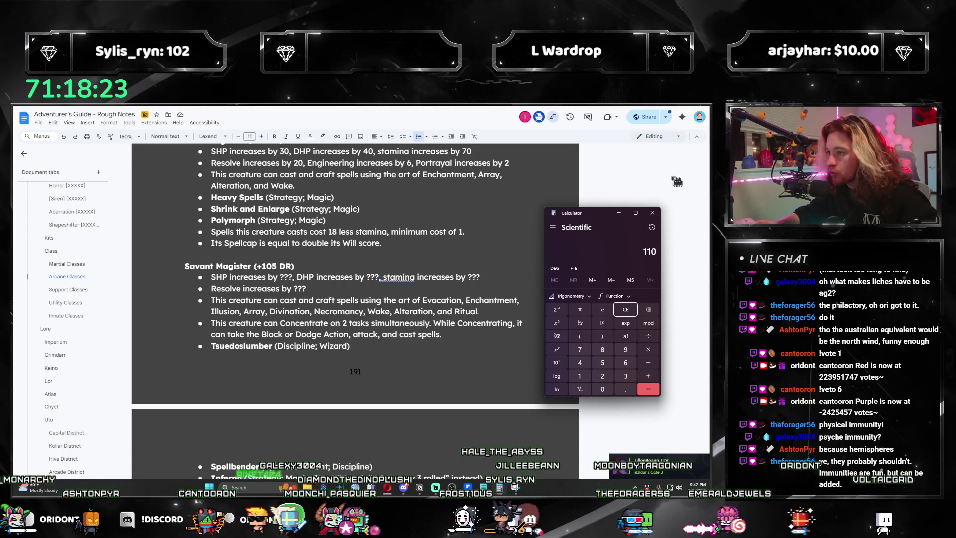
text(/20)
key(Return)
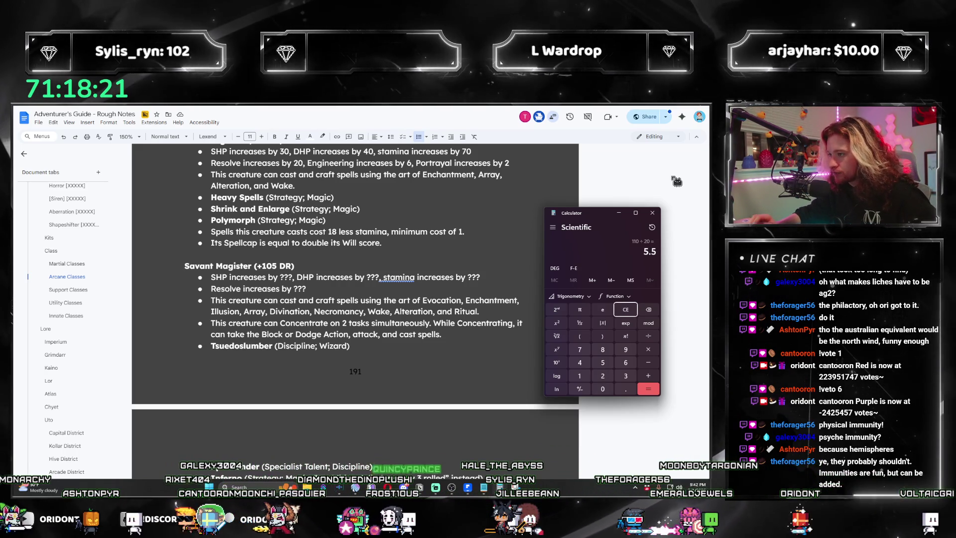
text(8)
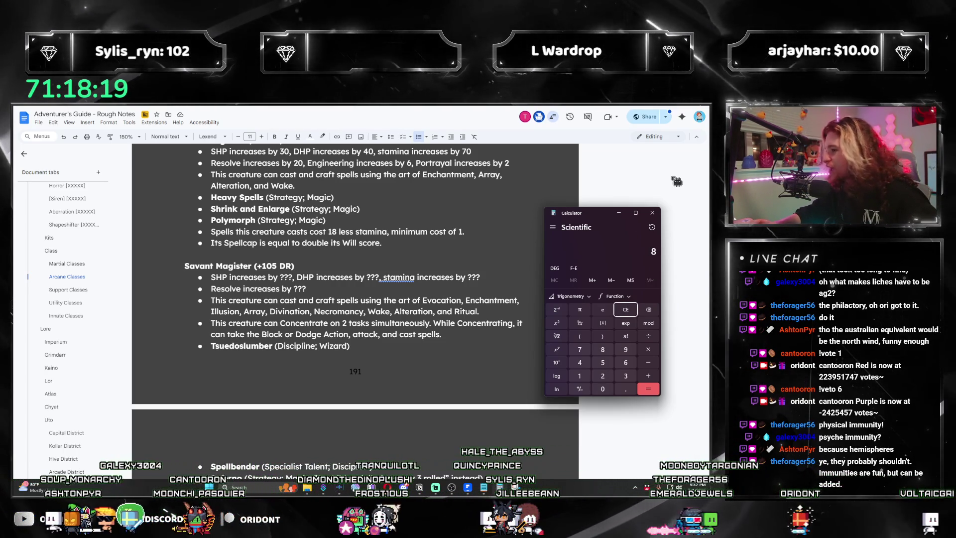
text(*8)
key(Return)
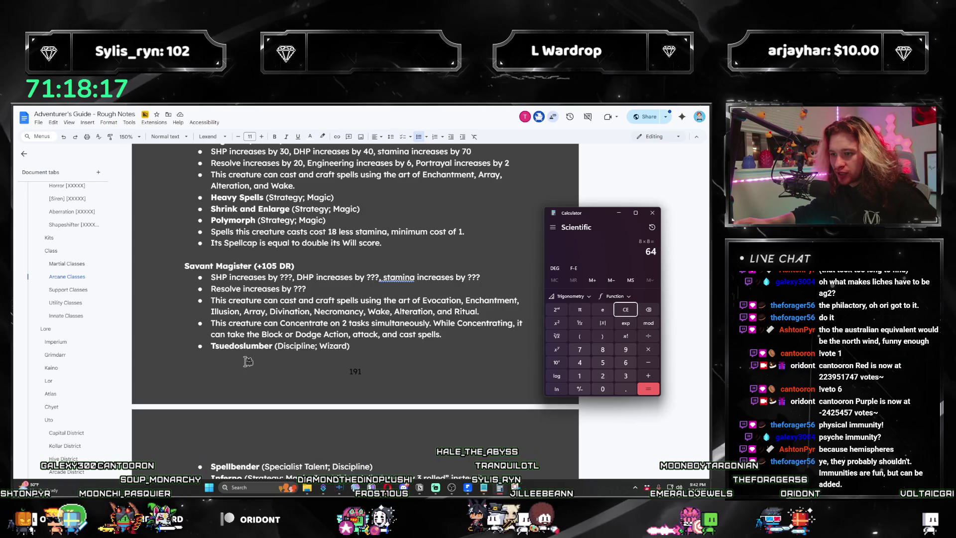
scroll(247, 362, down, 5)
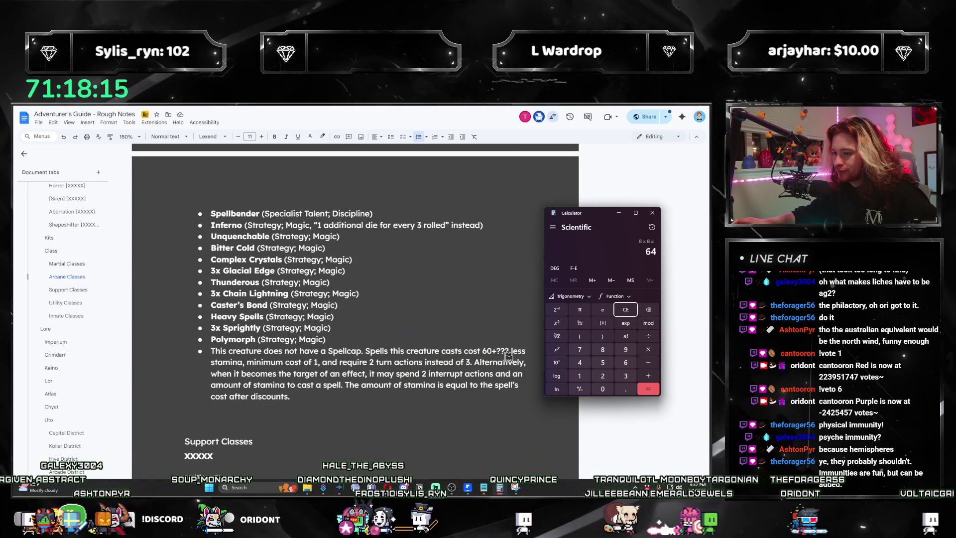
- Replace the '60+???' placeholder in the spell cost with 100
click(508, 353)
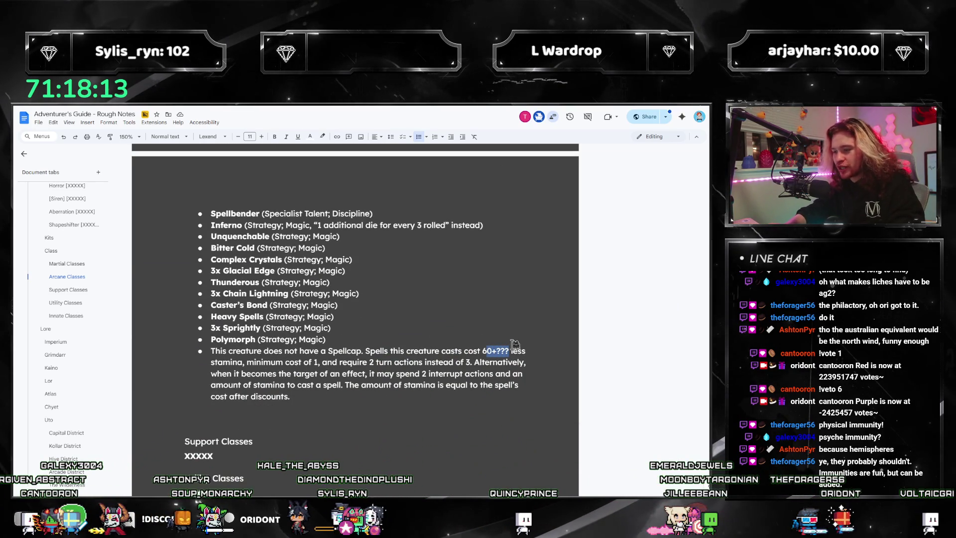
text(10)
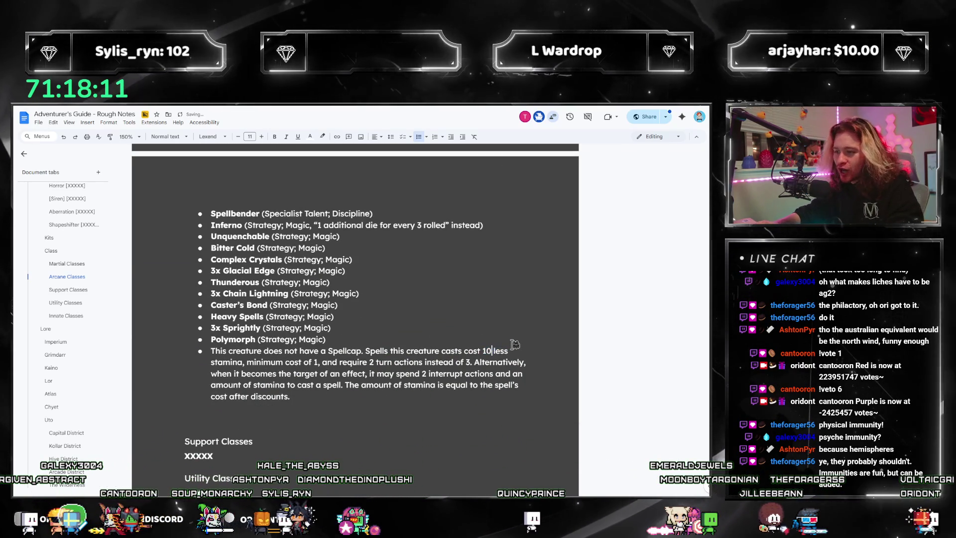
key(Left)
text(2)
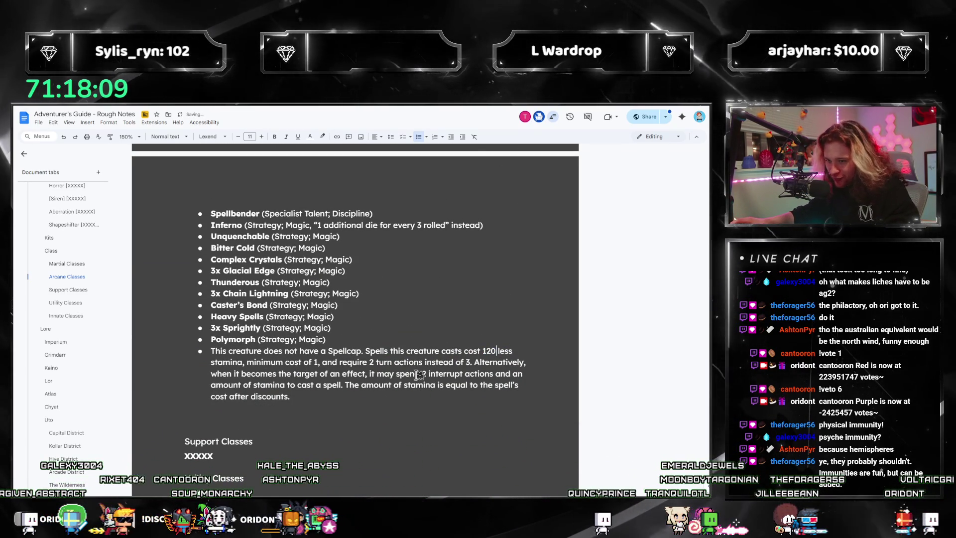
- Check the 'casts cost 100 less stamina' phrase and review the Savant Magister section
drag(472, 351, 500, 352)
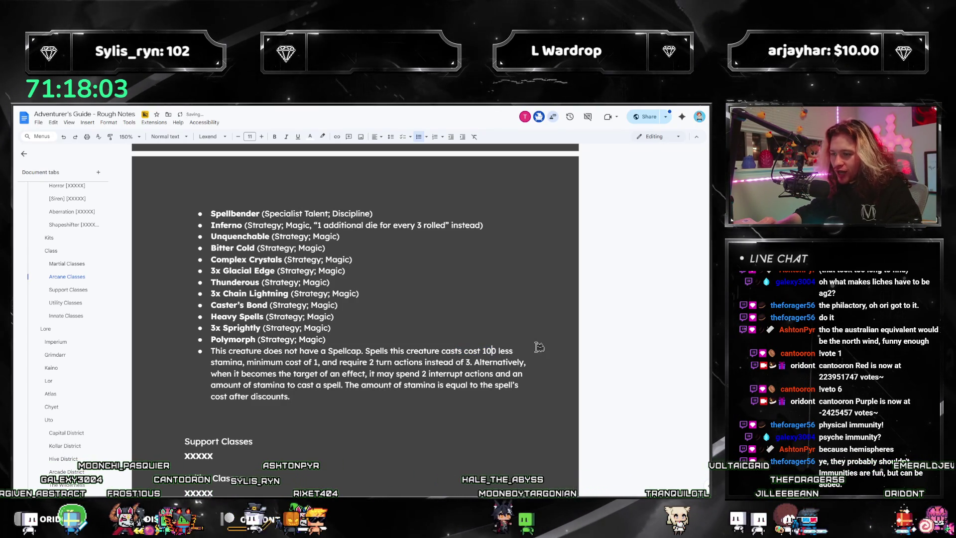
drag(431, 351, 514, 351)
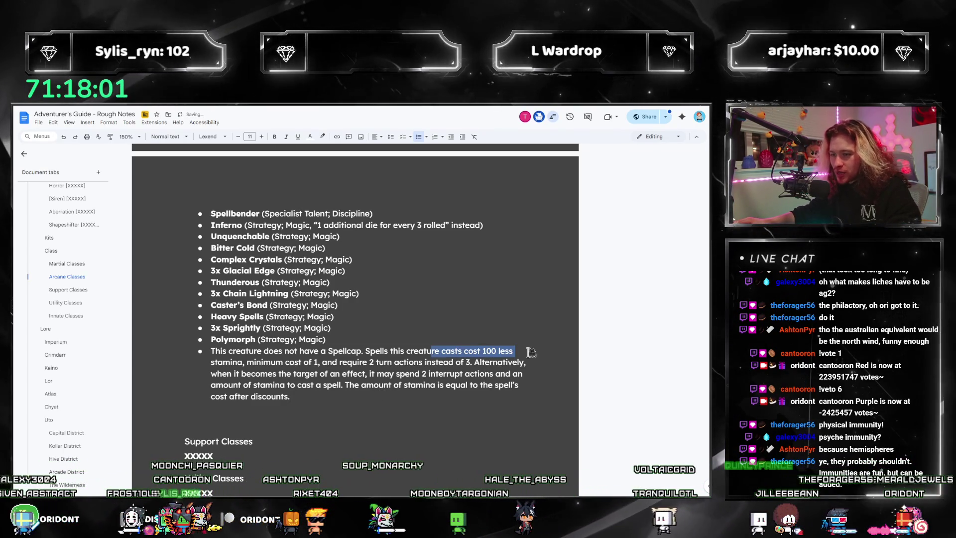
drag(446, 351, 513, 351)
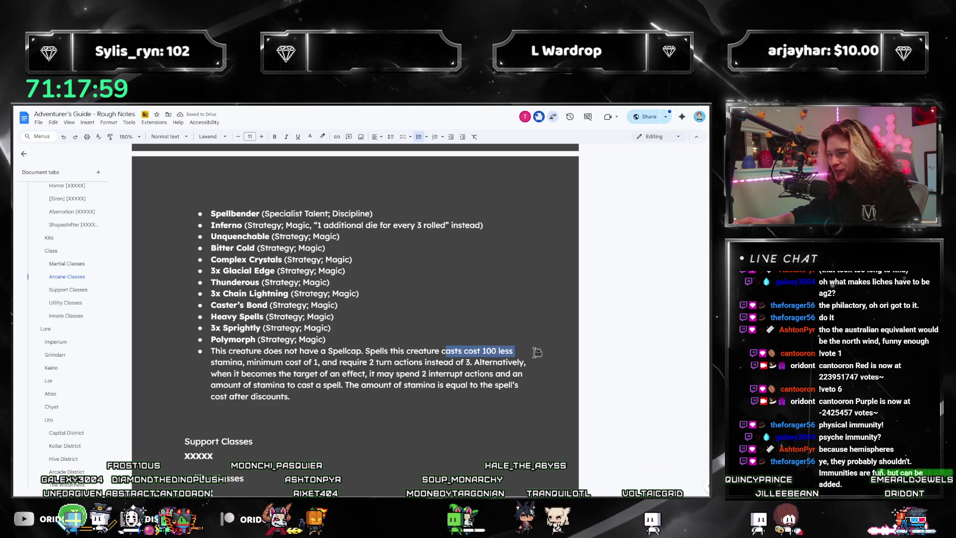
click(313, 374)
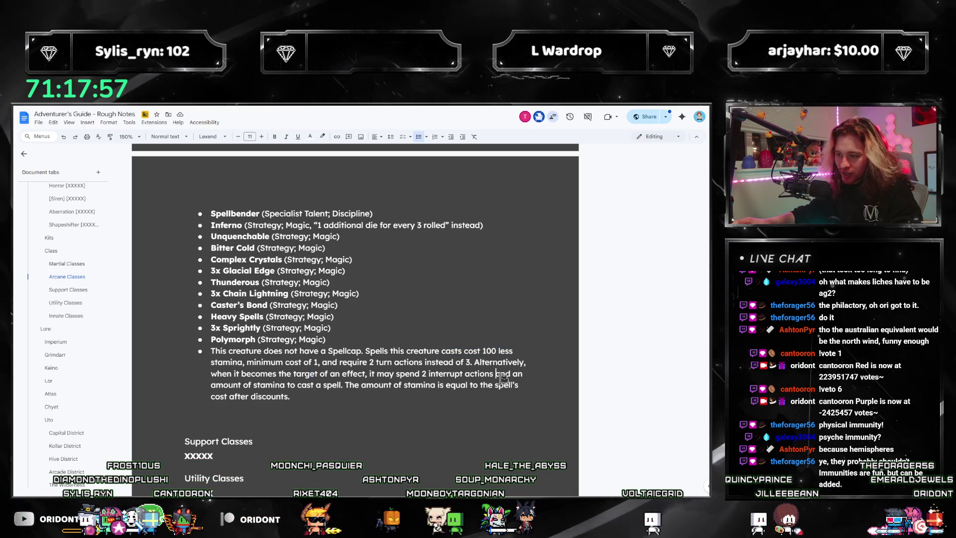
triple_click(445, 362)
click(498, 360)
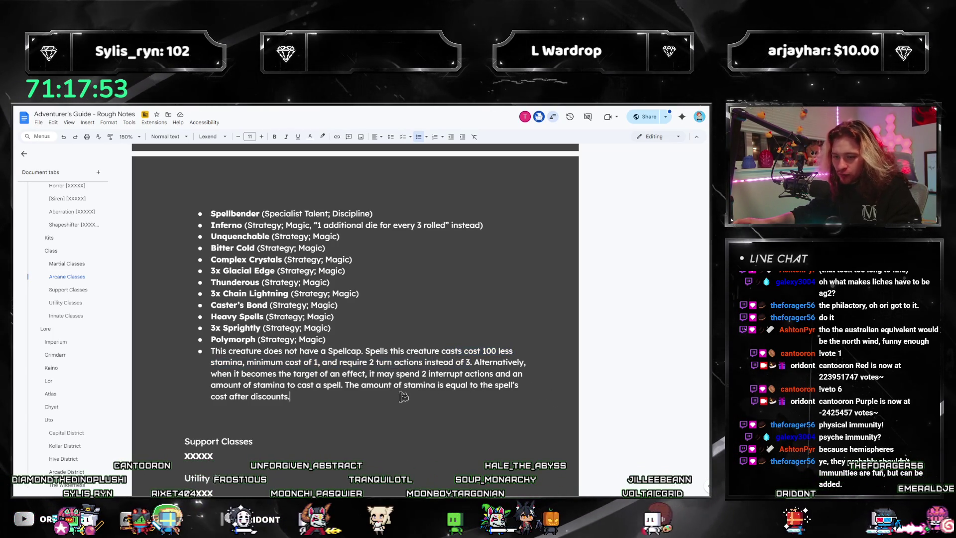
scroll(403, 396, up, 2)
double_click(489, 459)
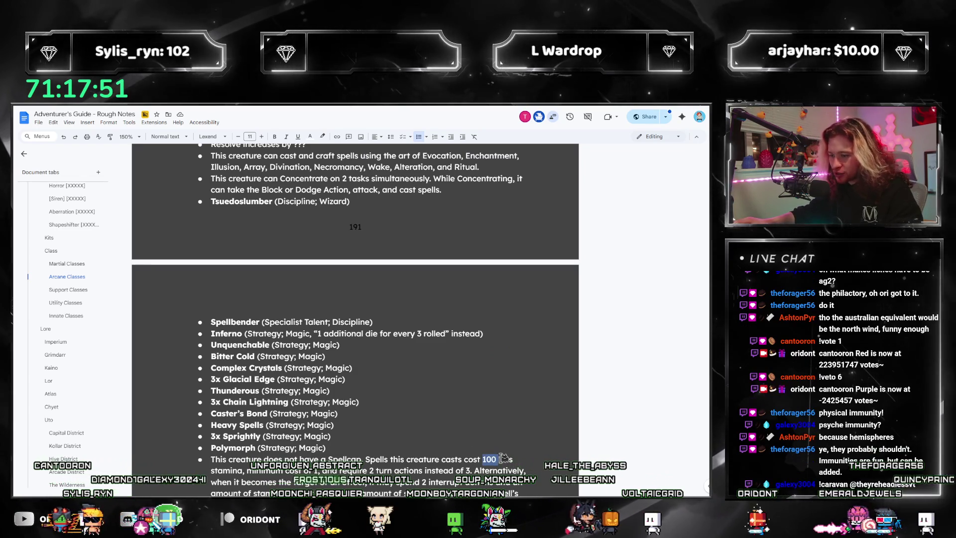
scroll(448, 423, up, 5)
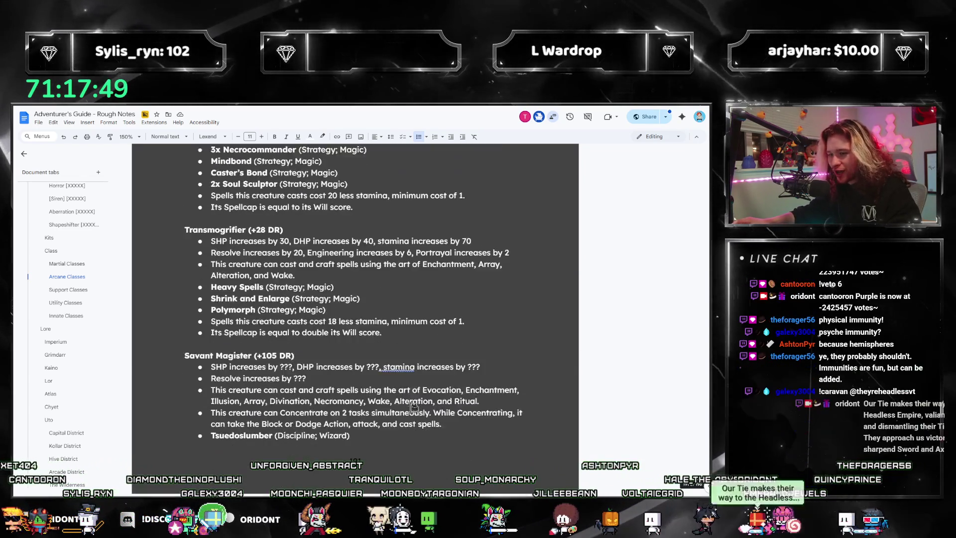
scroll(413, 407, down, 1)
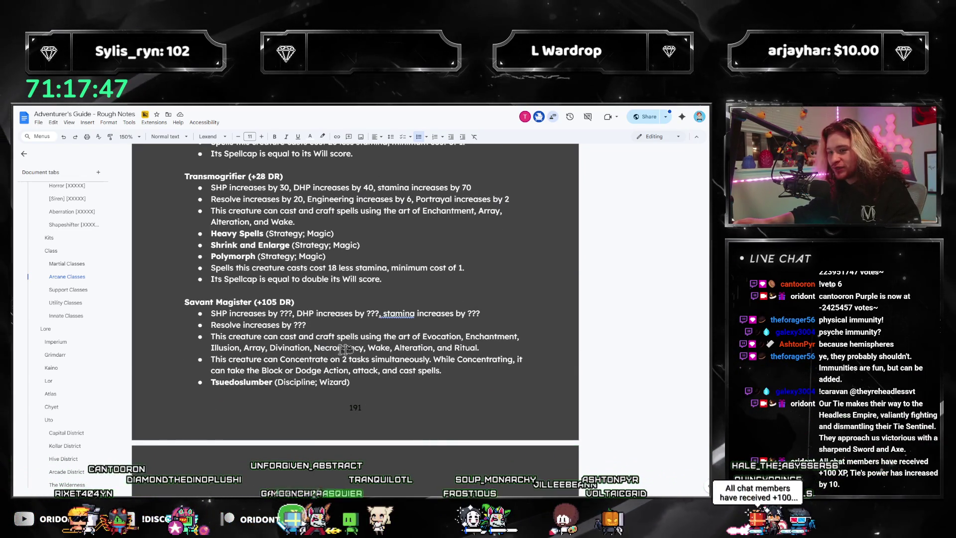
scroll(345, 349, down, 5)
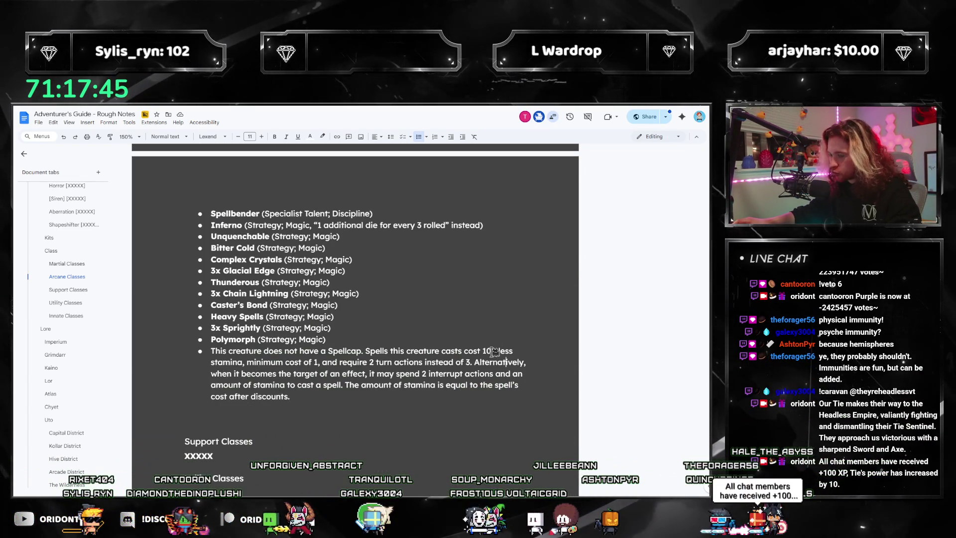
scroll(463, 362, up, 10)
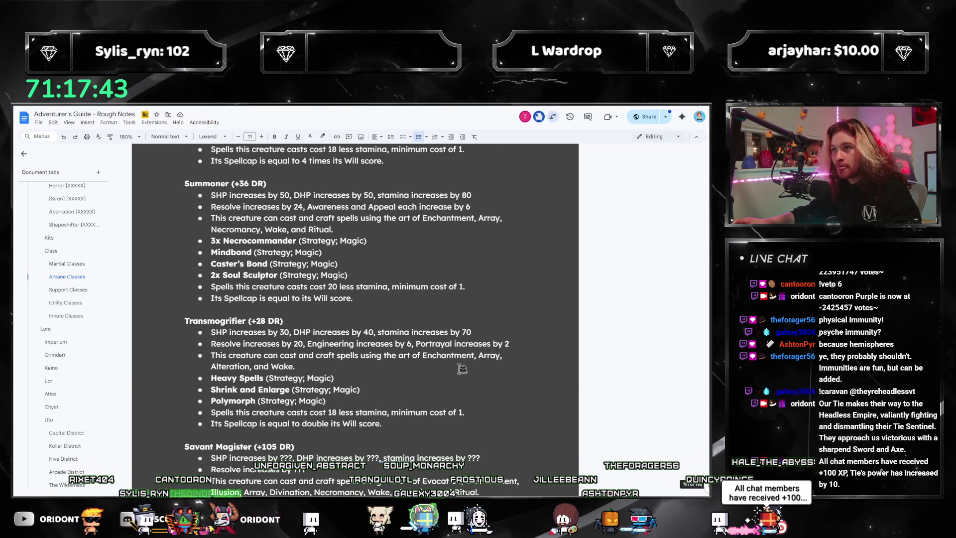
scroll(377, 357, down, 10)
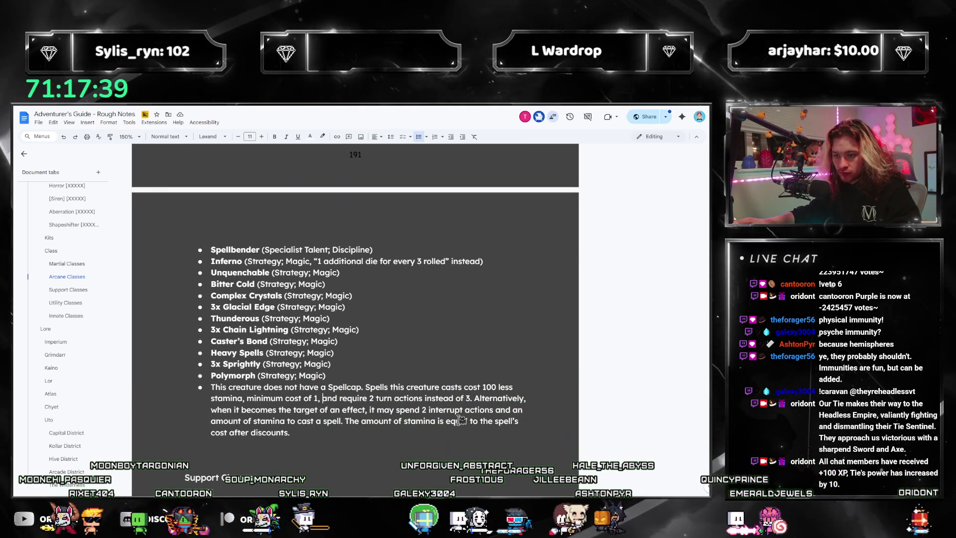
scroll(396, 415, up, 5)
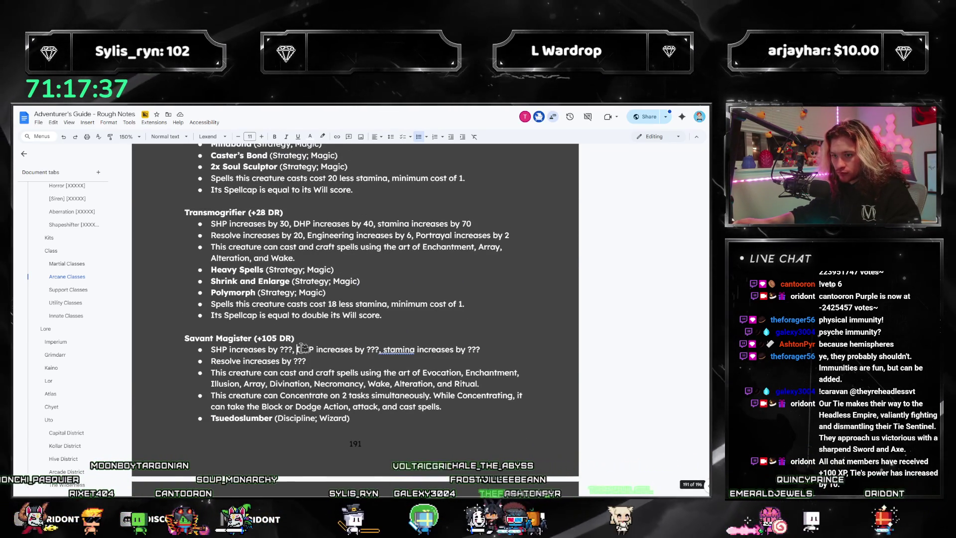
click(499, 487)
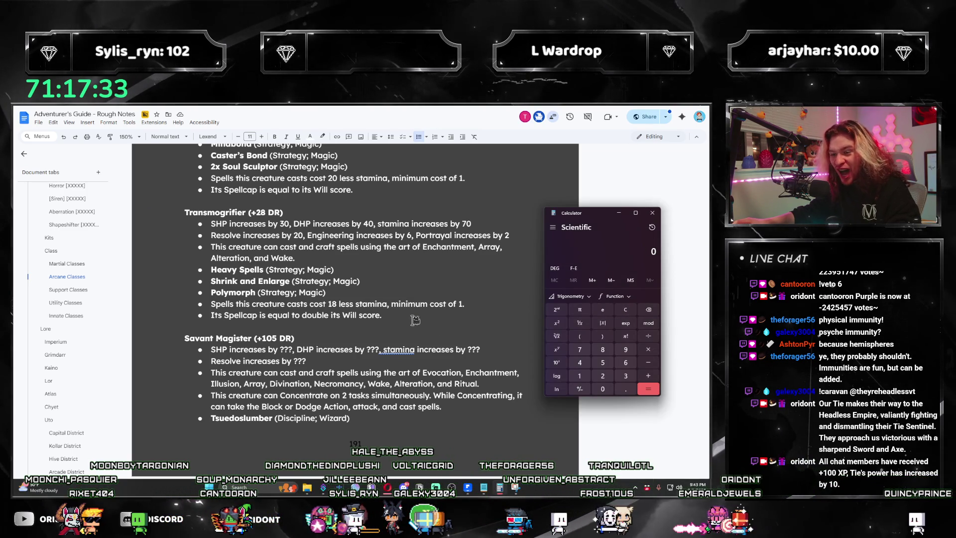
- Replace the SHP, DHP and stamina ??? placeholders with 150, 150 and 225
click(618, 213)
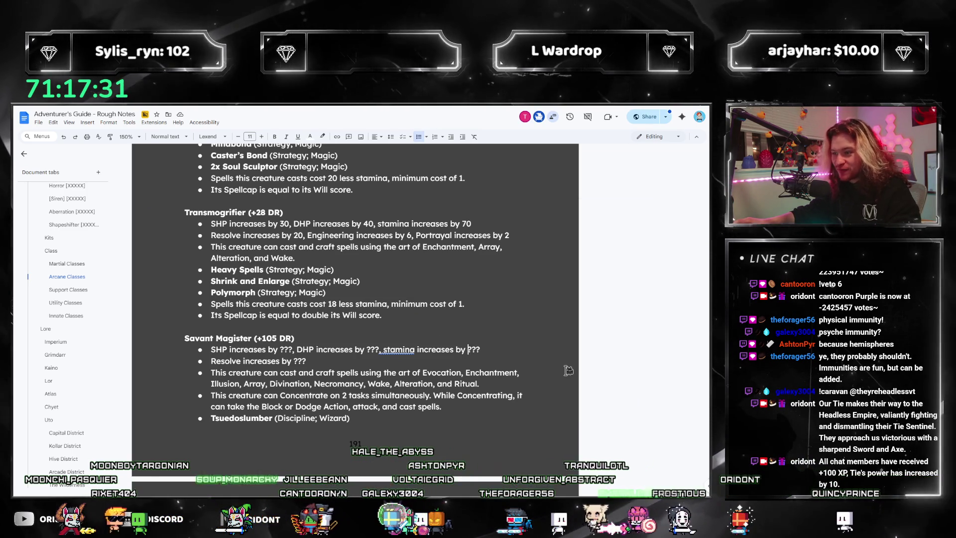
text(125)
click(367, 349)
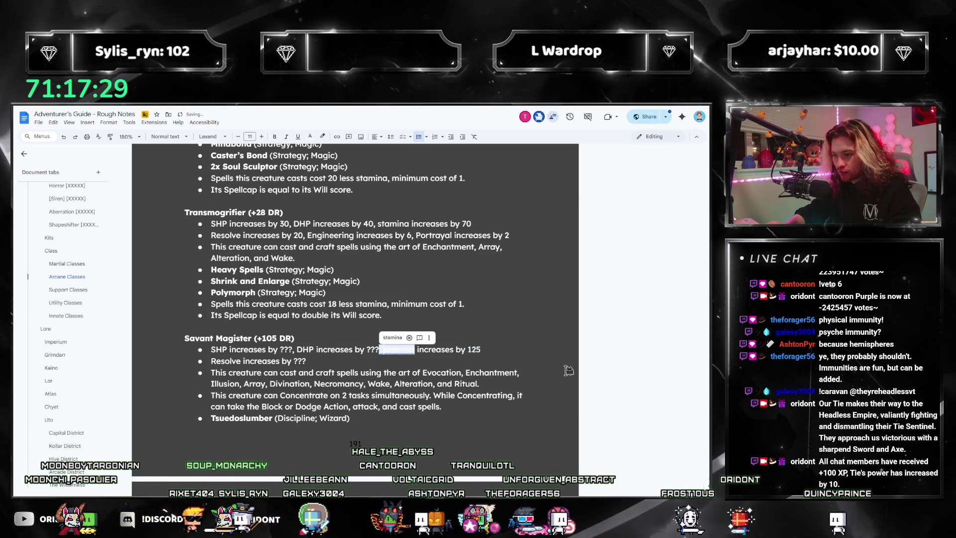
key(shift+Right)
key(shift+Right)
key(shift+Right)
text(100)
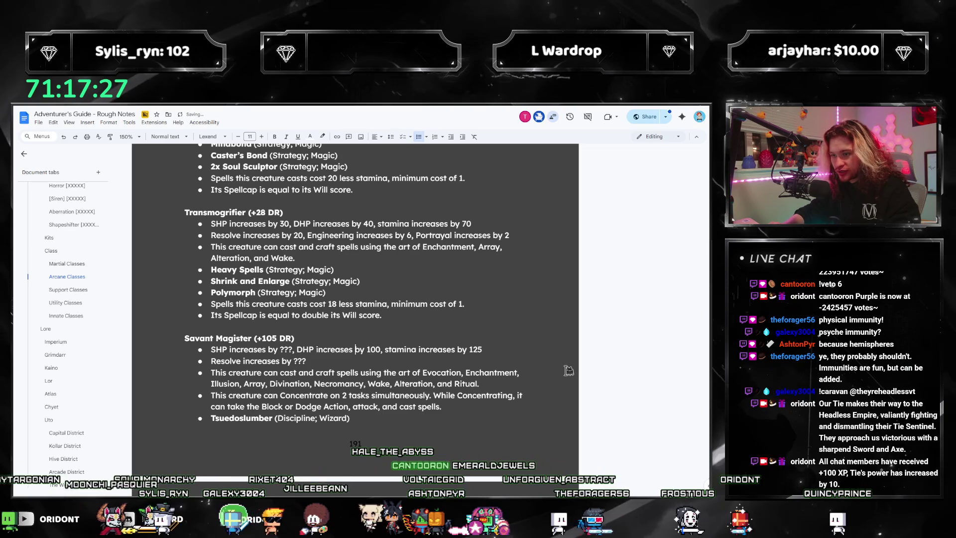
key(ctrl+Left)
key(ctrl+Left)
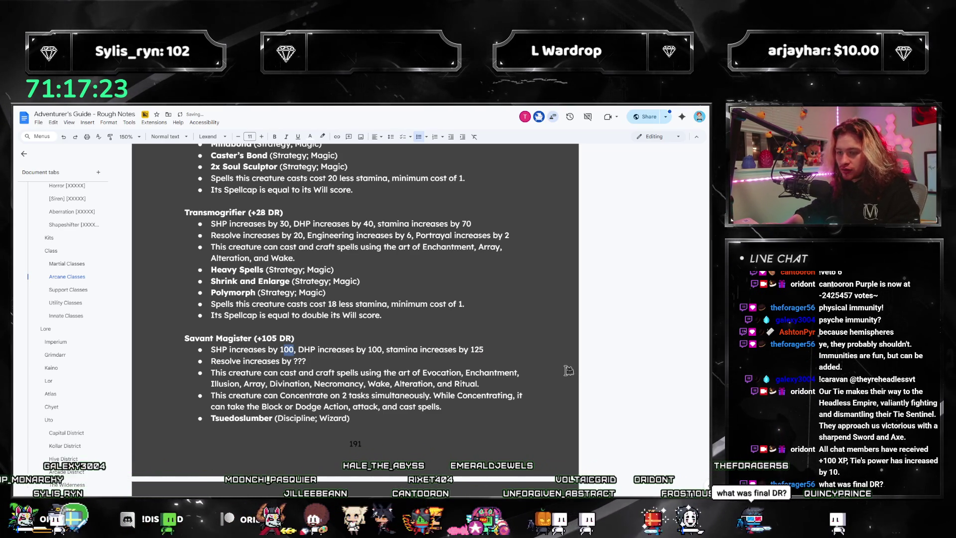
text(150)
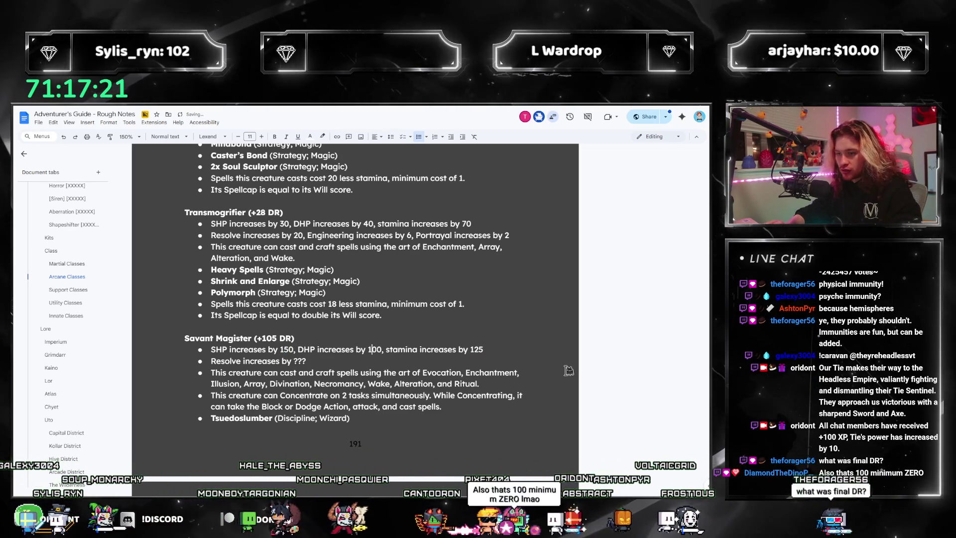
key(shift+Right)
key(shift+Right)
text(50)
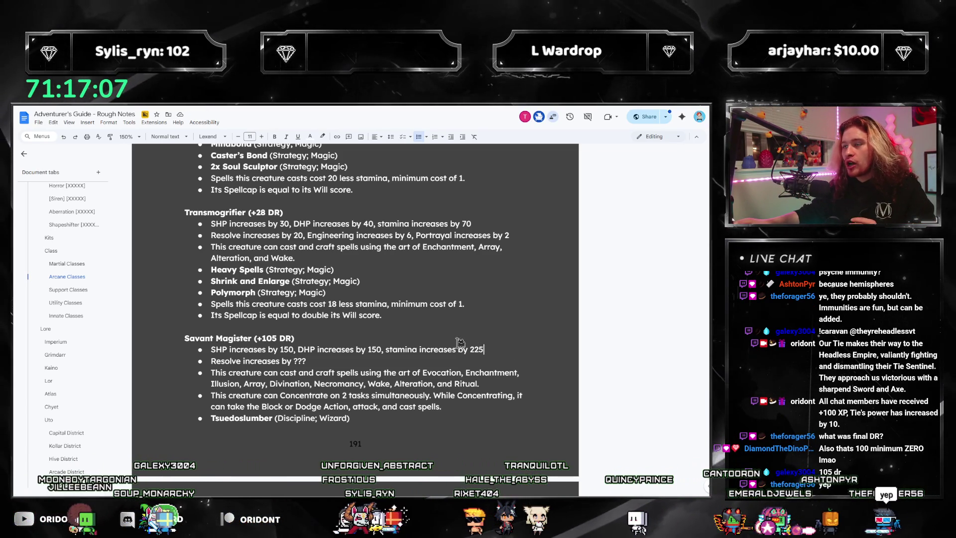
scroll(373, 374, down, 6)
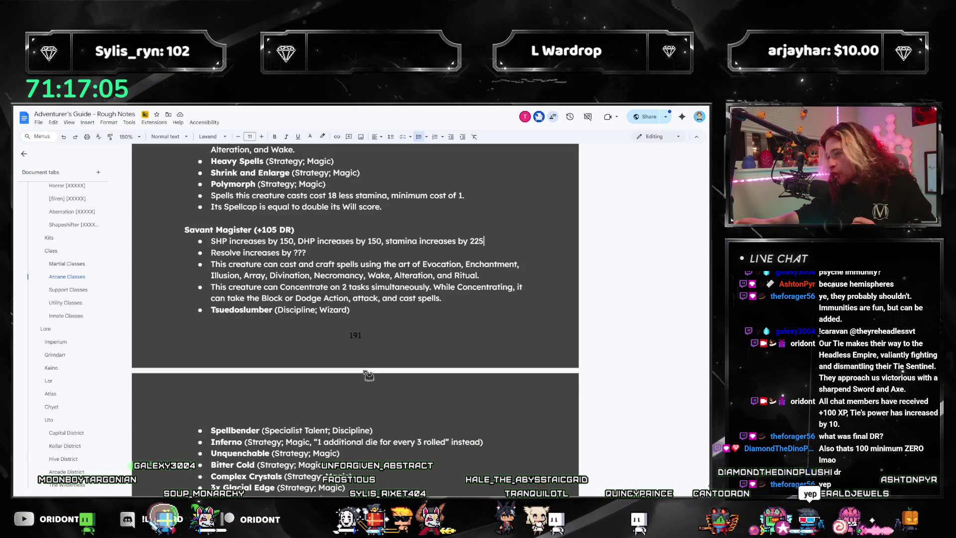
- Remove the blank lines before the Support Classes heading
scroll(375, 379, down, 1)
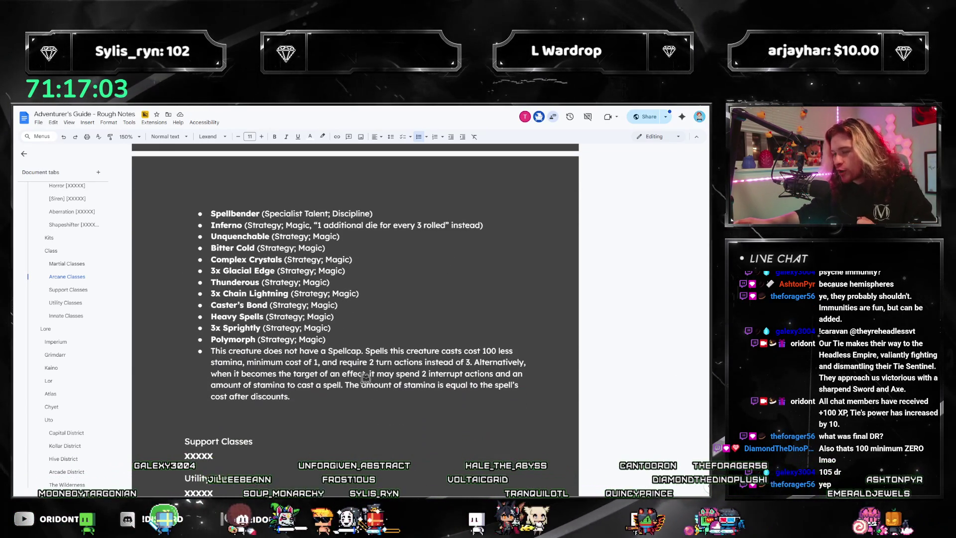
click(303, 416)
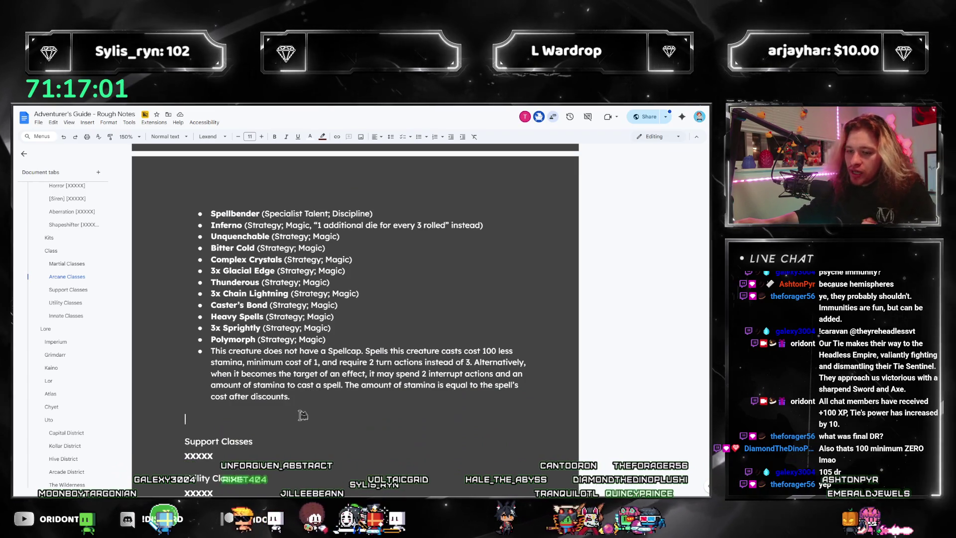
key(BackSpace)
key(BackSpace)
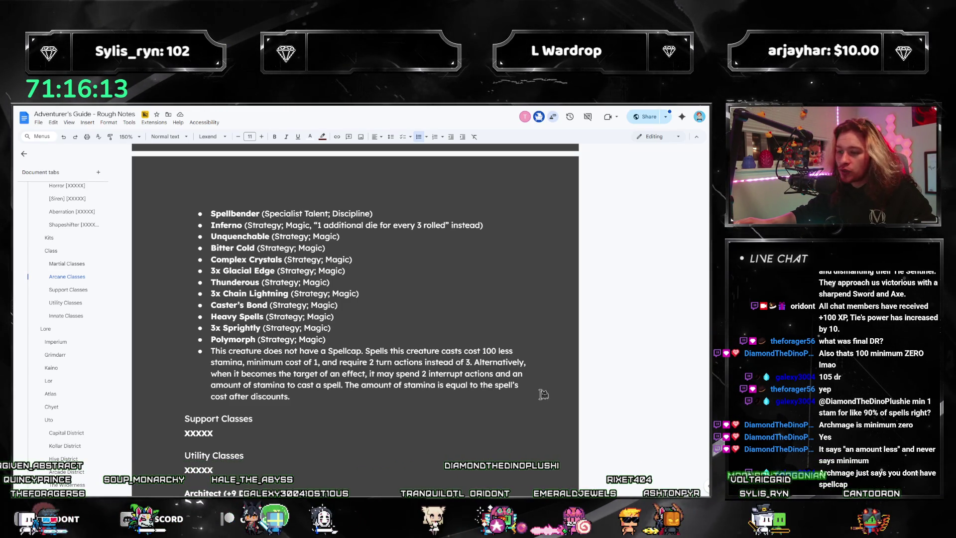
- Change the no-Spellcap rule's minimum stamina cost from 1 to 0
double_click(317, 362)
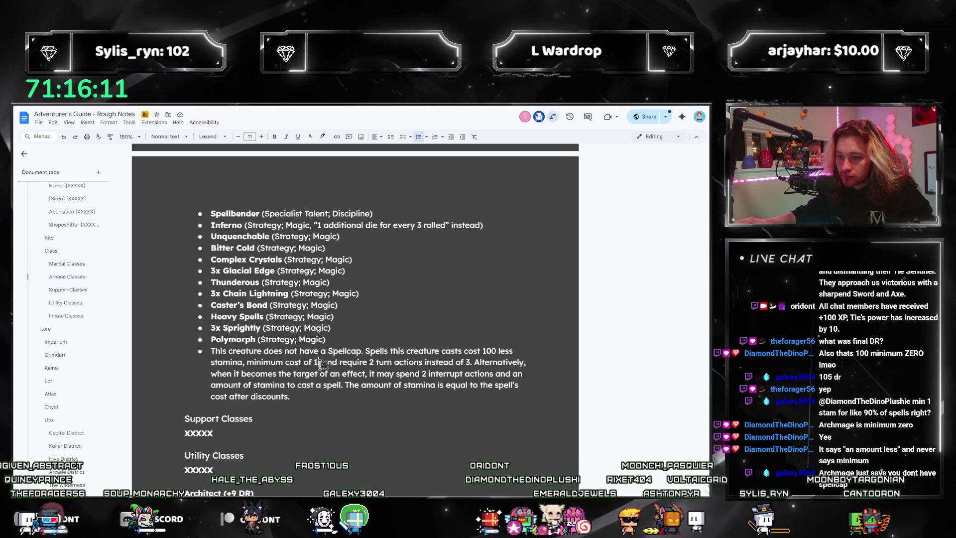
text(0)
key(Down)
key(Down)
key(Down)
key(End)
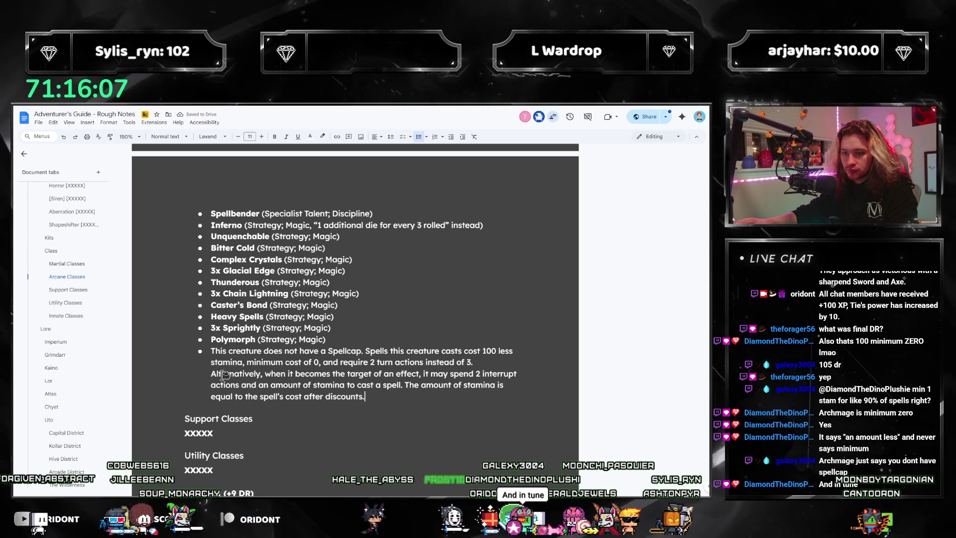
text(Rat)
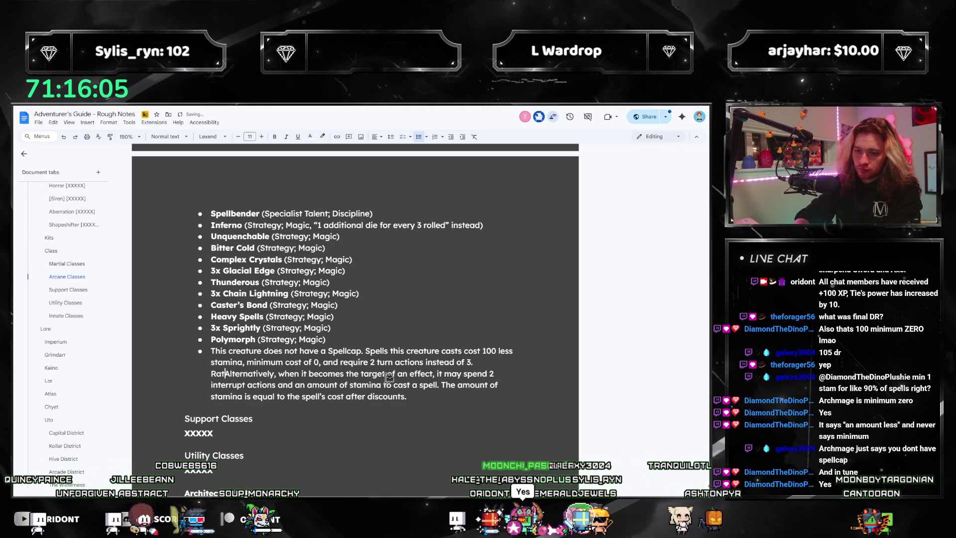
key(BackSpace)
key(BackSpace)
key(BackSpace)
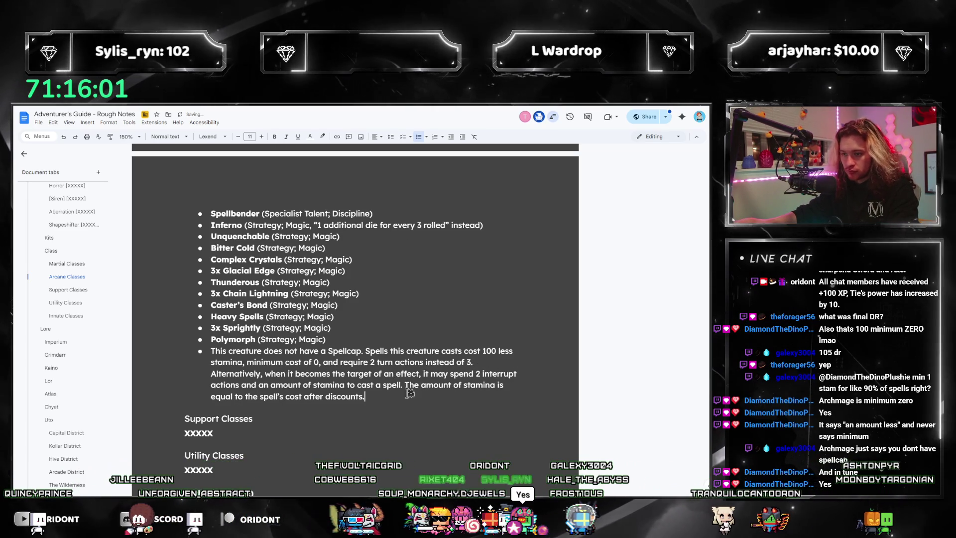
- Add a new bullet after Polymorph beginning 'When casting a p'
click(367, 344)
key(Return)
text(When)
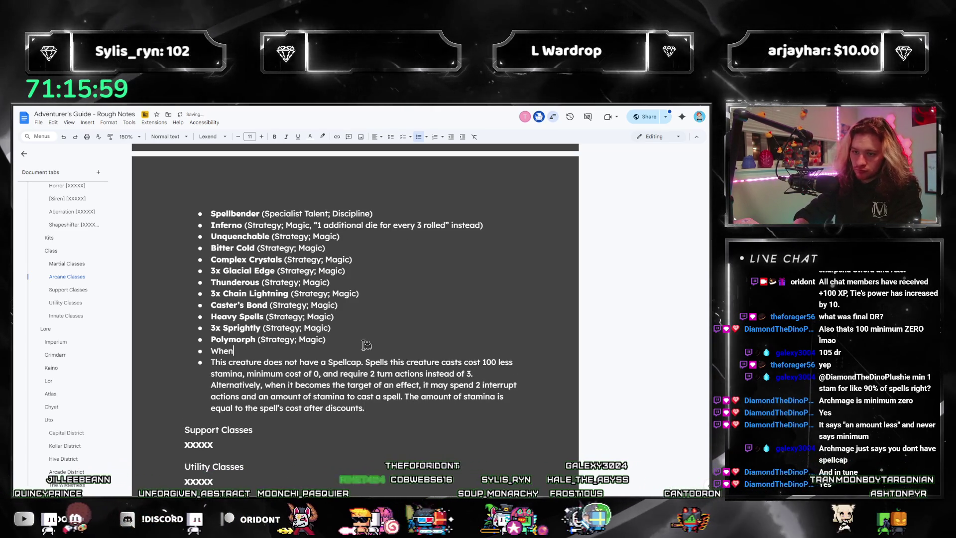
text( casting a p)
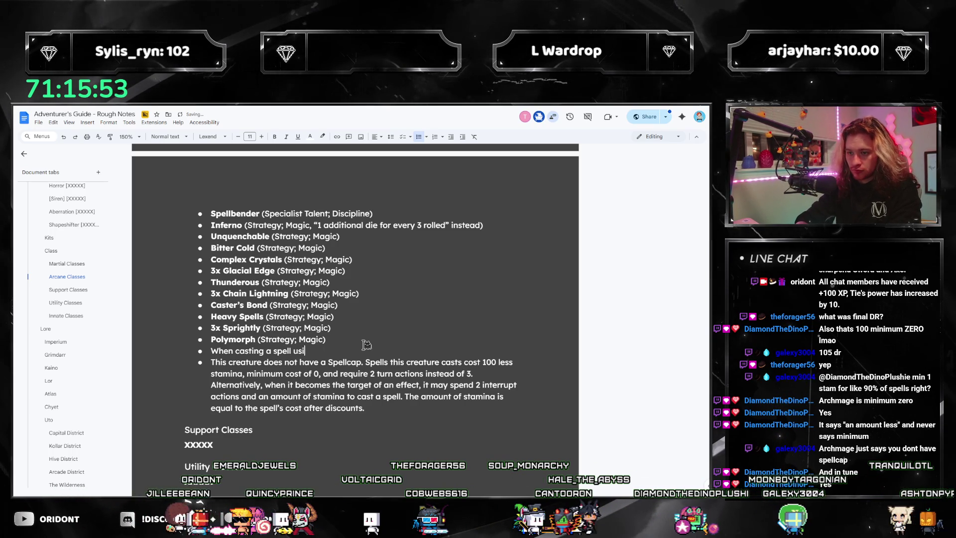
- Finish the bullet: 'When casting a spell using the Perpetual feature, it may pay in SHP instead of DHP.'
text(tual feature)
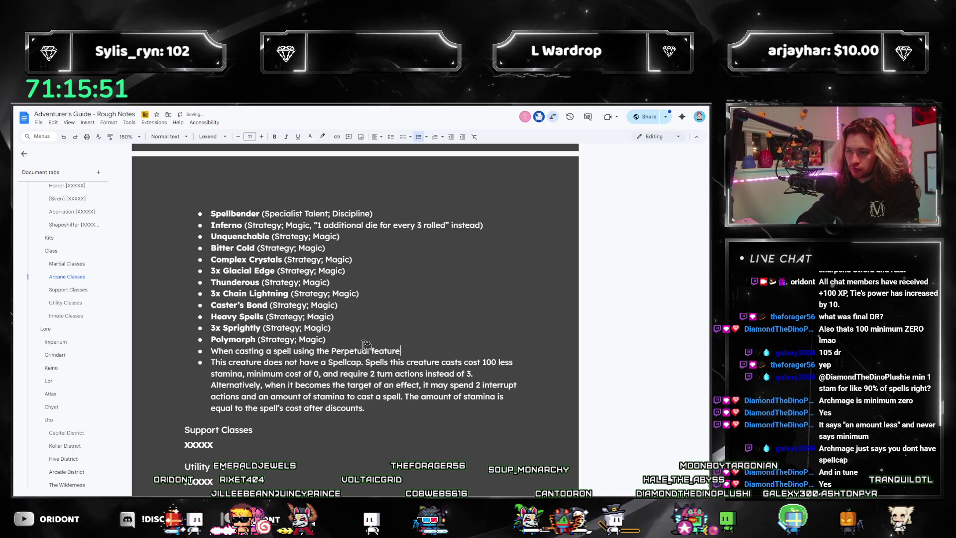
text(, it may pay in SHP in)
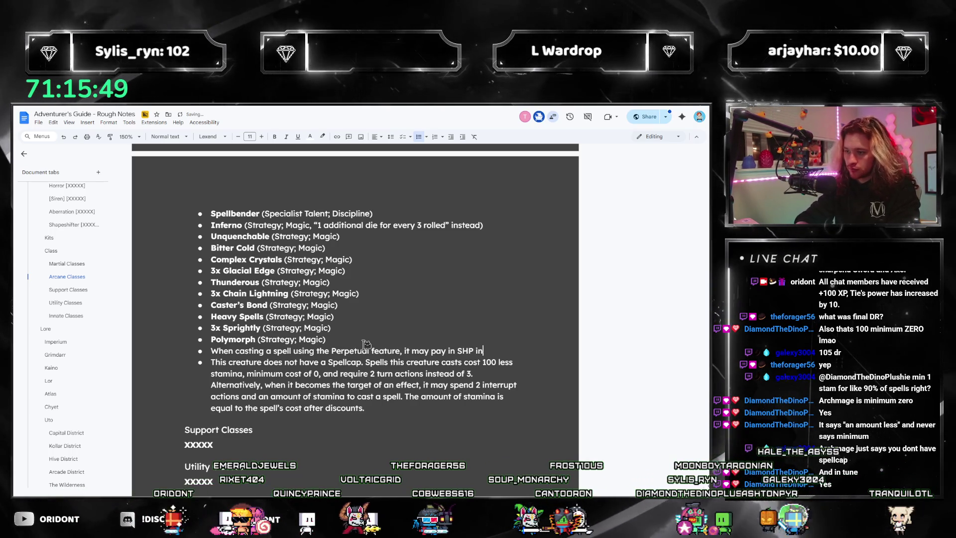
text(stead of DHP.)
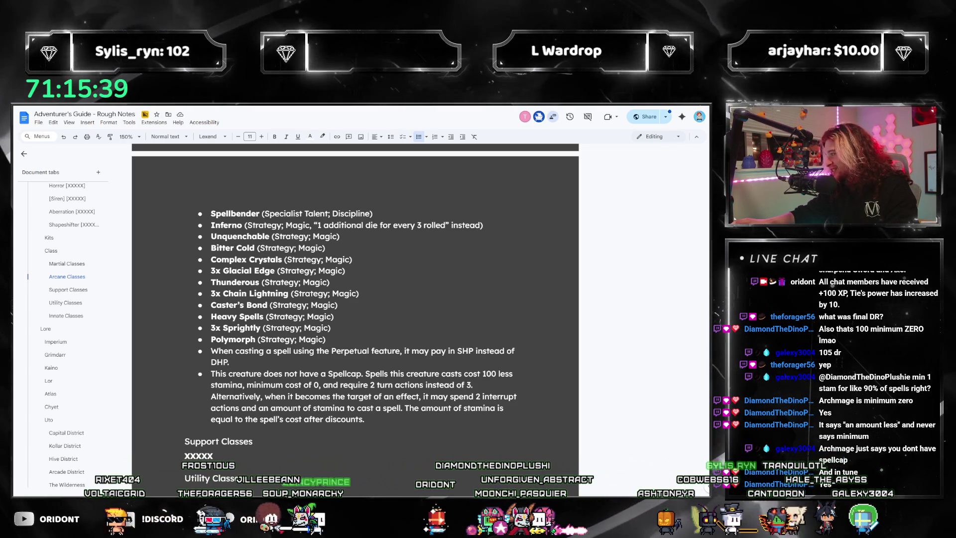
double_click(346, 362)
drag(346, 363, 407, 407)
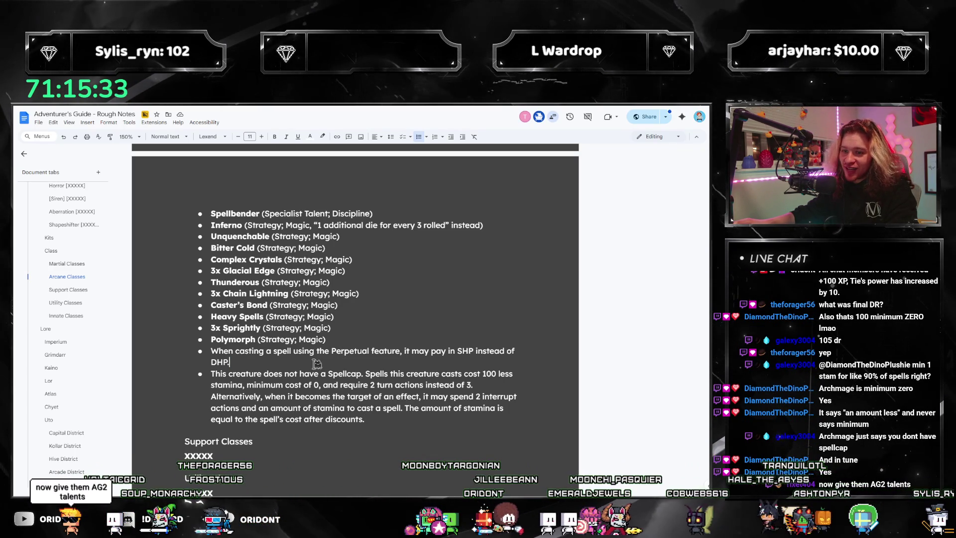
- Fill the Resolve line with Resolve 60 and Awareness 30, then begin 'and Portrayal,'
scroll(317, 364, up, 10)
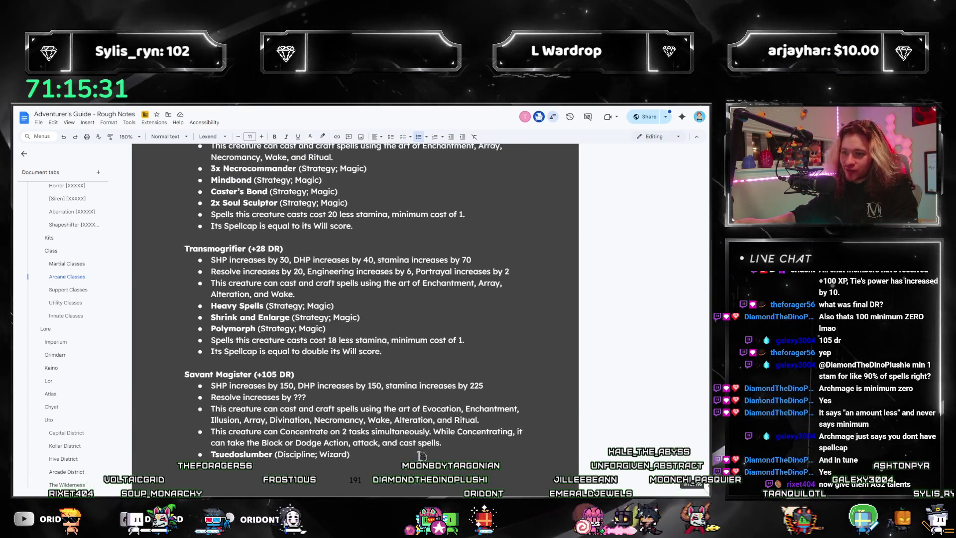
scroll(422, 455, down, 2)
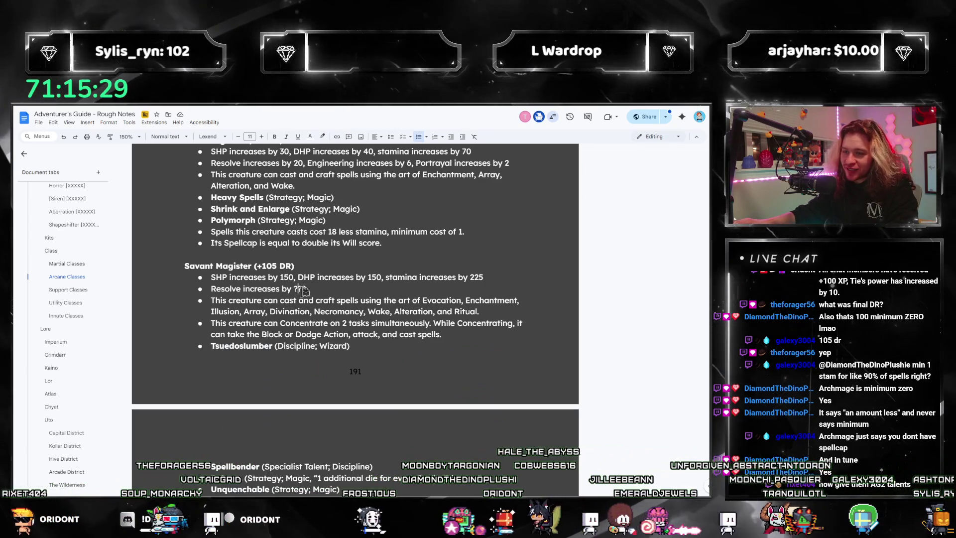
double_click(300, 289)
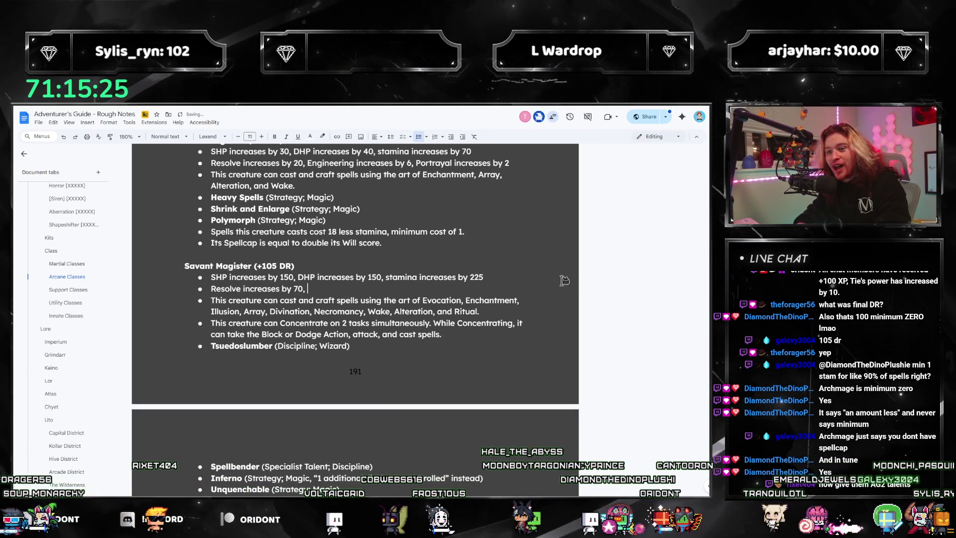
text(70, Awareness increases)
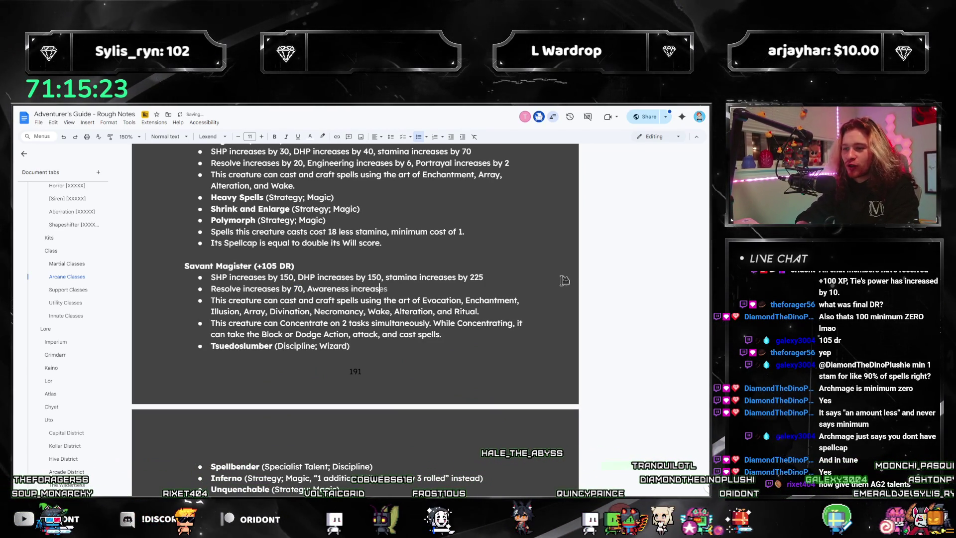
text(20,)
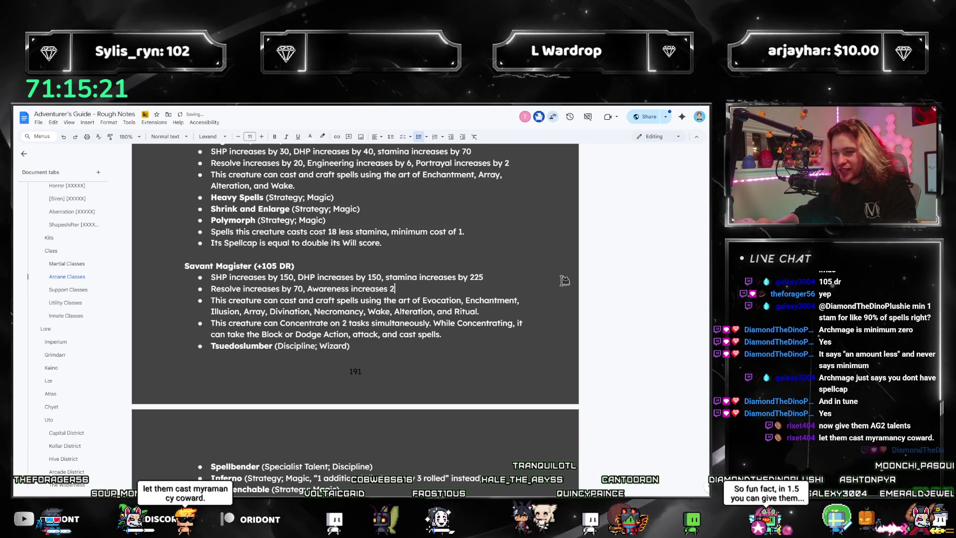
key(BackSpace)
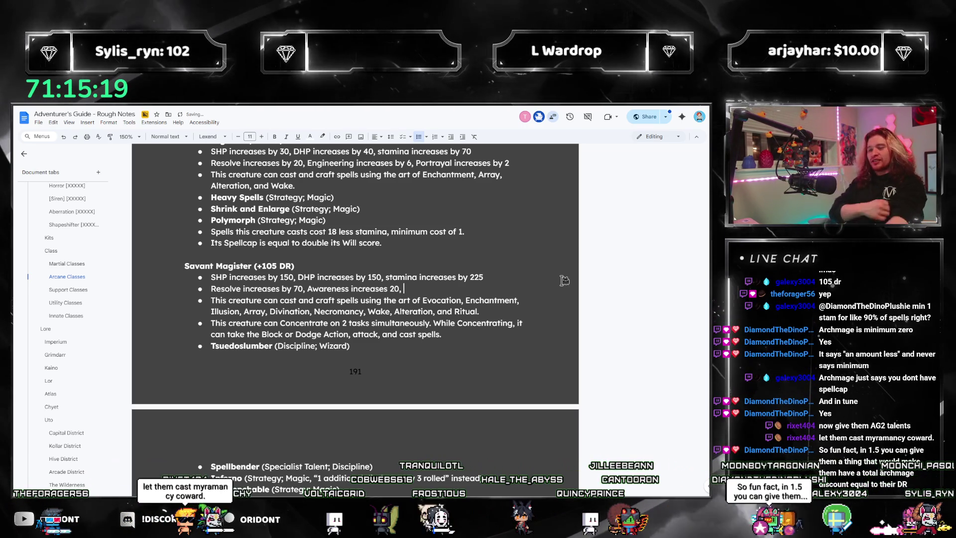
key(shift+Left)
key(shift+Left)
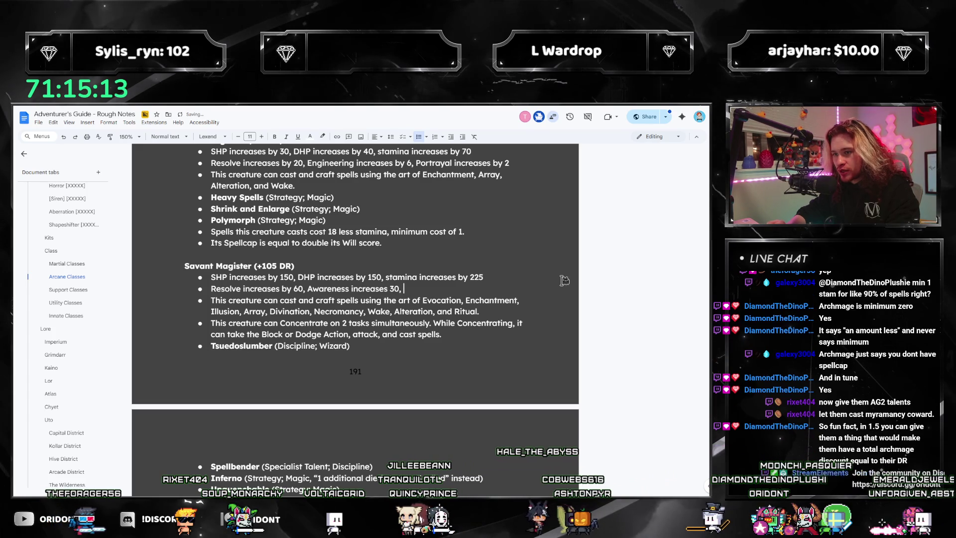
scroll(393, 230, up, 3)
text(Portra)
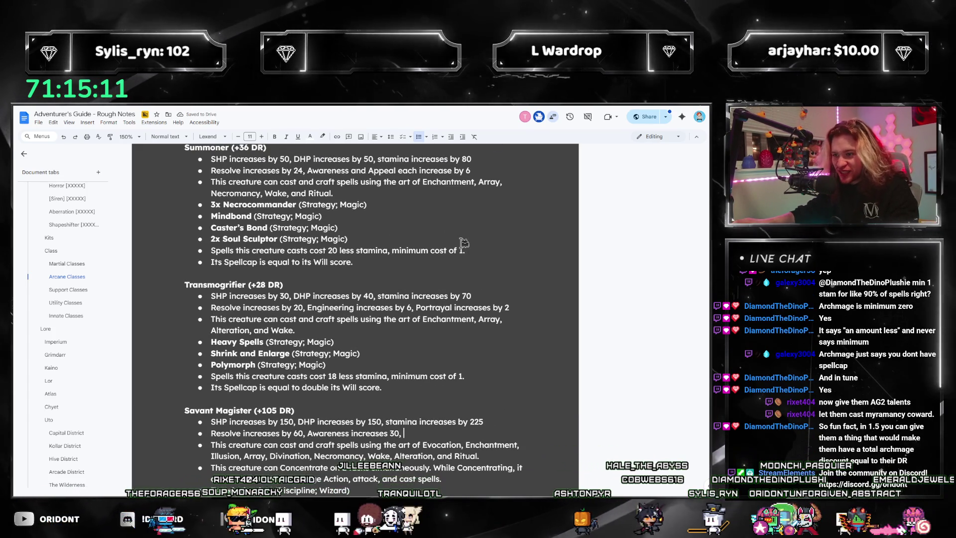
text(yal,)
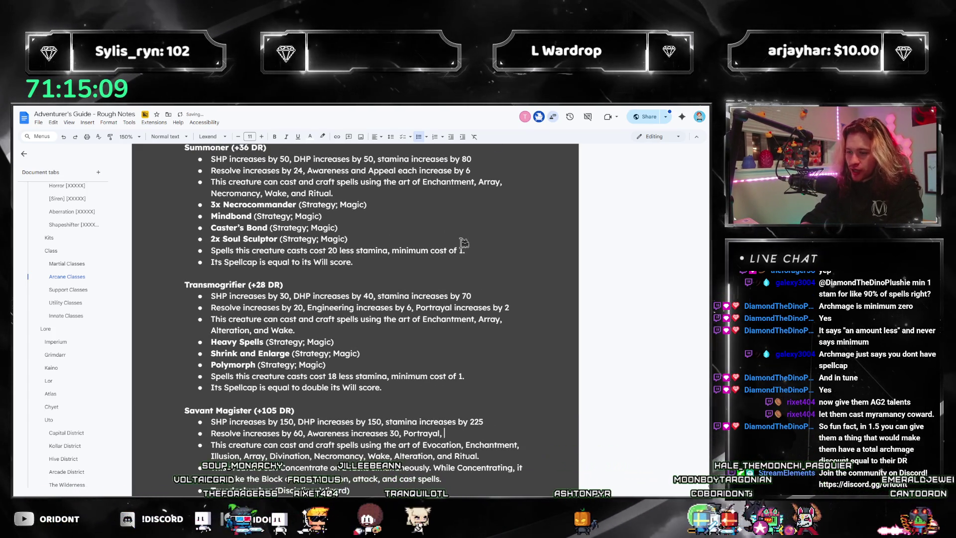
key(BackSpace)
key(BackSpace)
key(BackSpace)
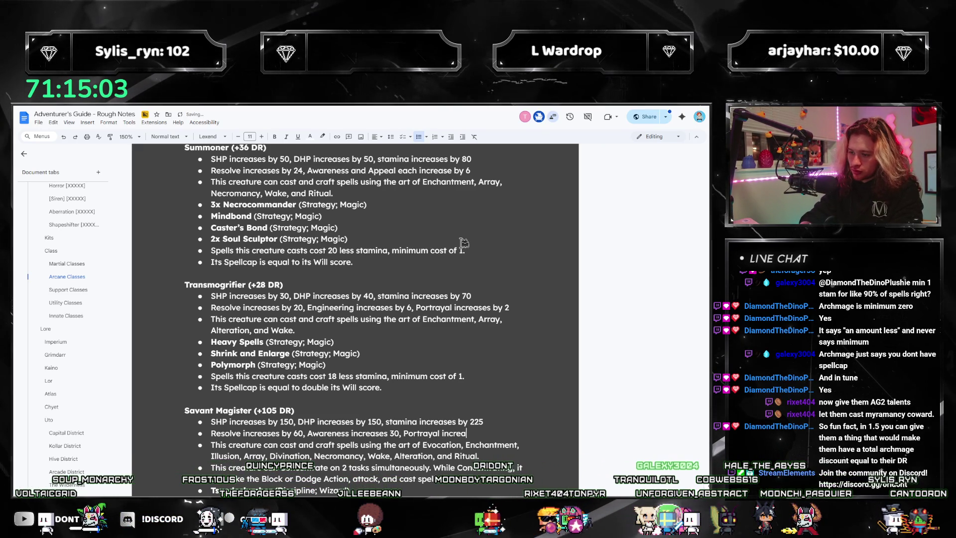
key(BackSpace)
key(BackSpace)
key(BackSpace)
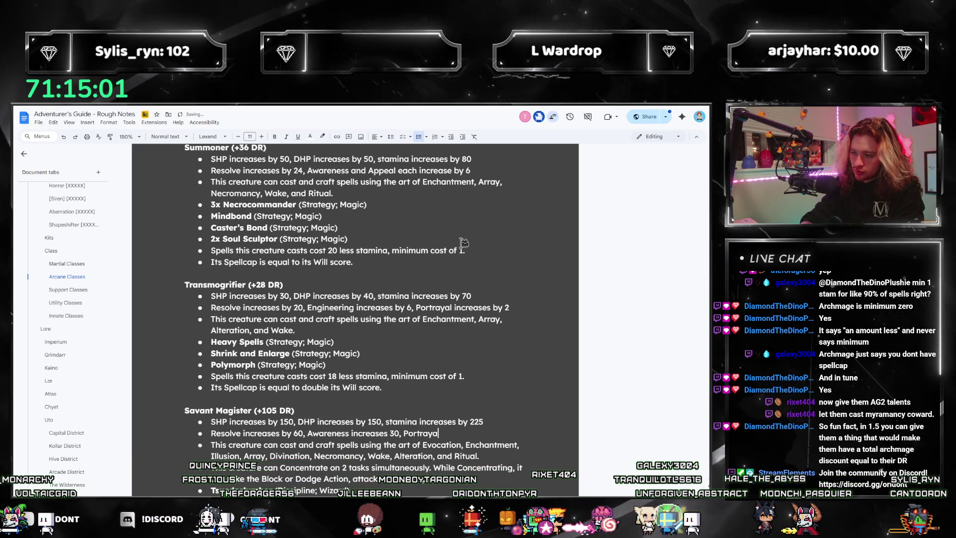
text(and Portrayal,)
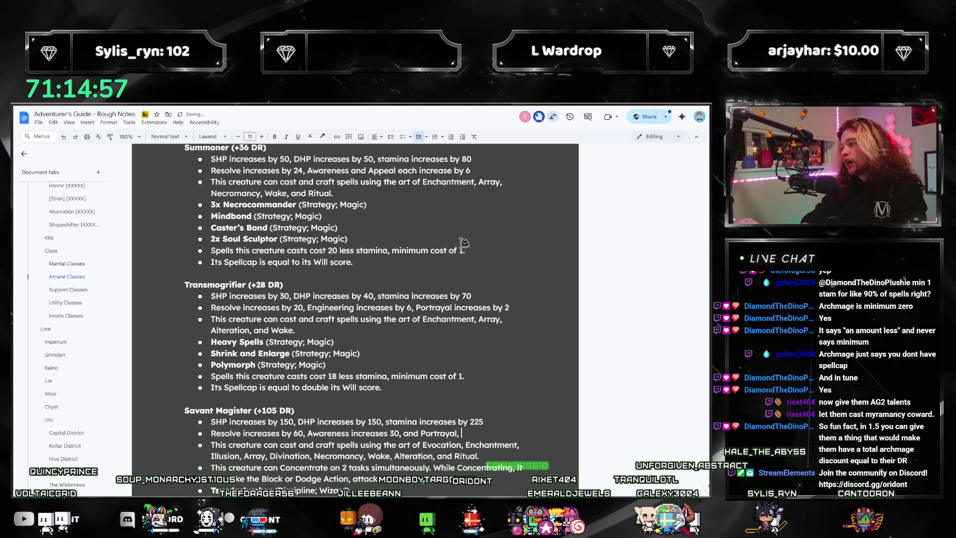
- Insert 'Fortitude,' before Portrayal and end the line with 'and Speed each increase by 5.'
scroll(463, 243, up, 3)
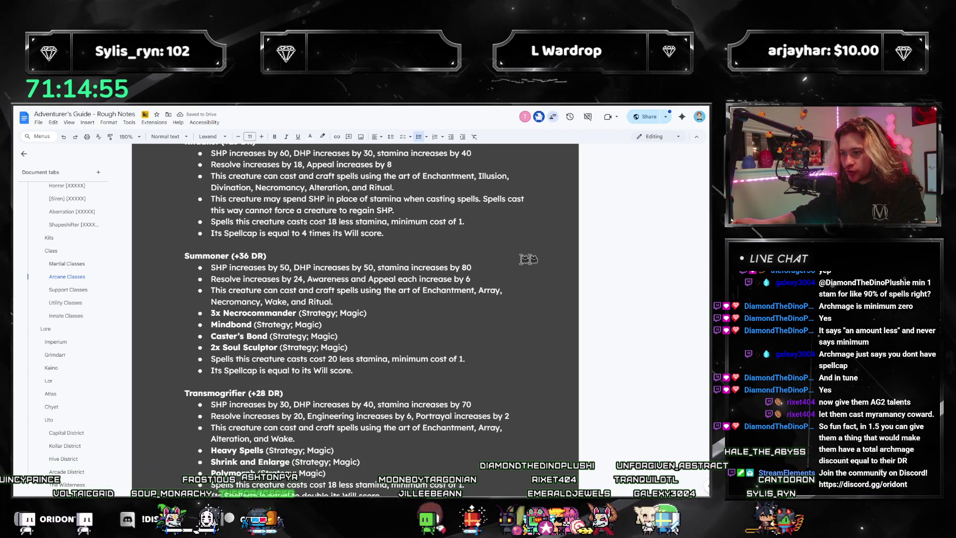
scroll(417, 289, up, 4)
scroll(465, 371, down, 2)
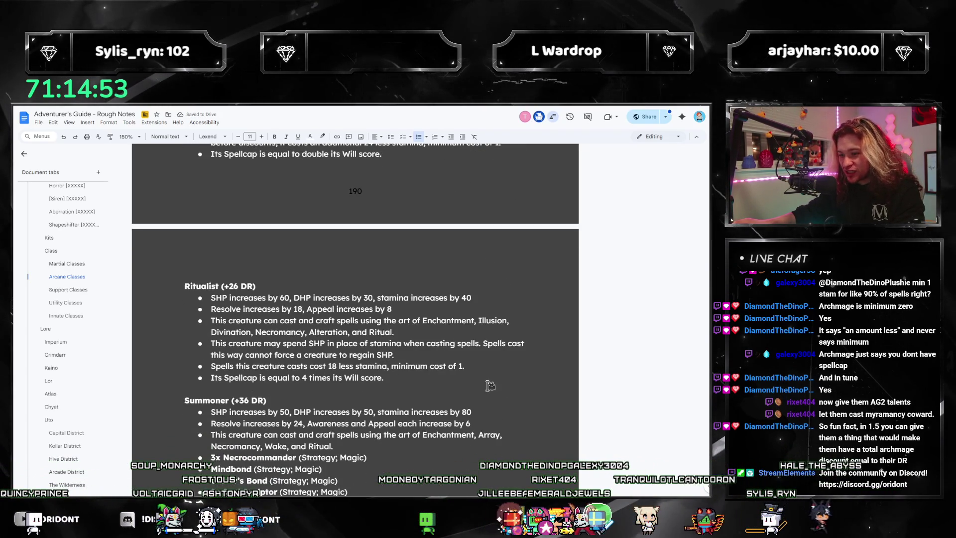
scroll(464, 371, down, 3)
scroll(482, 391, up, 1)
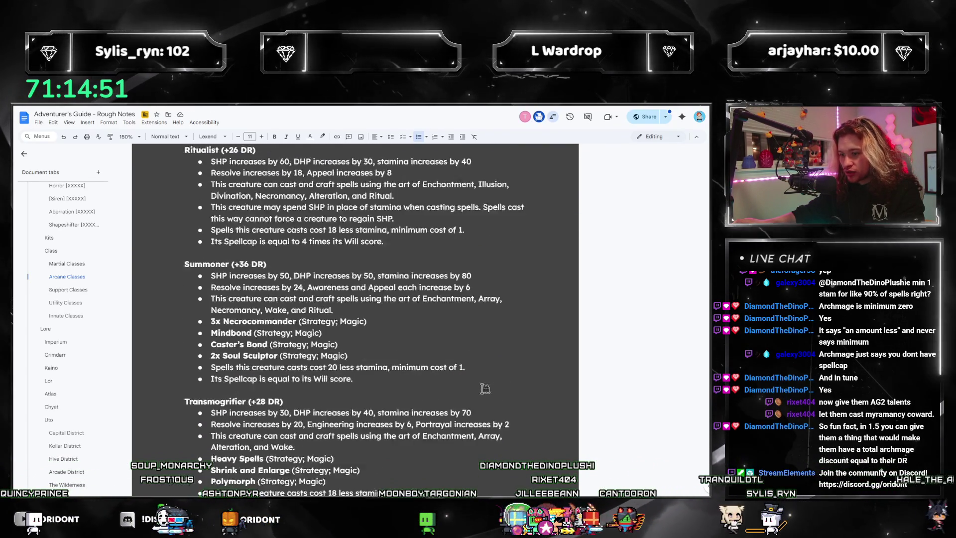
scroll(473, 391, down, 15)
scroll(459, 389, up, 4)
scroll(459, 390, up, 4)
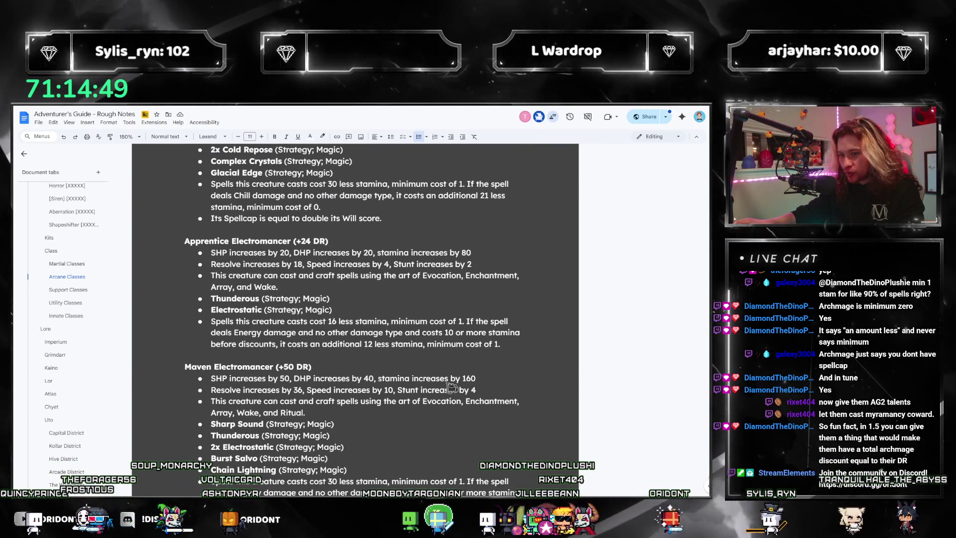
scroll(356, 407, up, 3)
scroll(355, 406, up, 1)
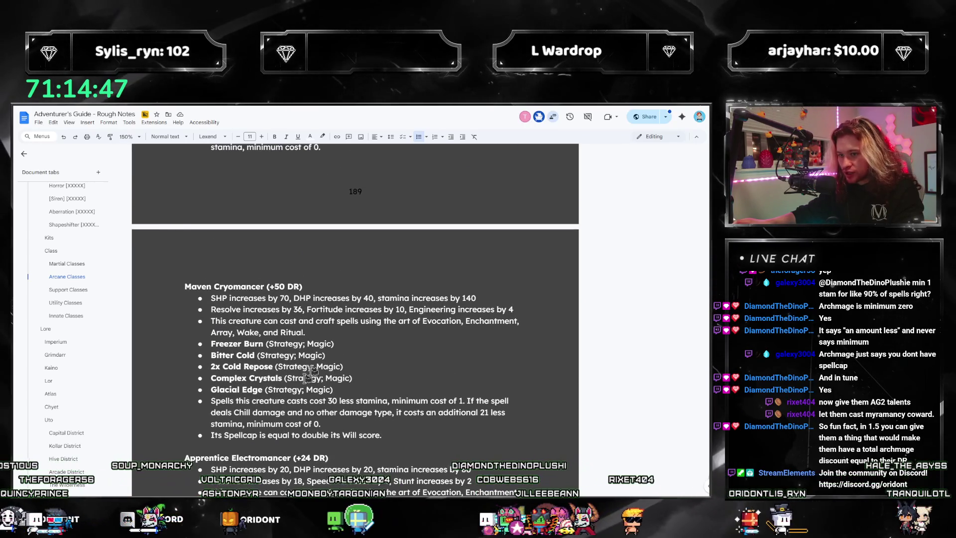
scroll(380, 337, down, 20)
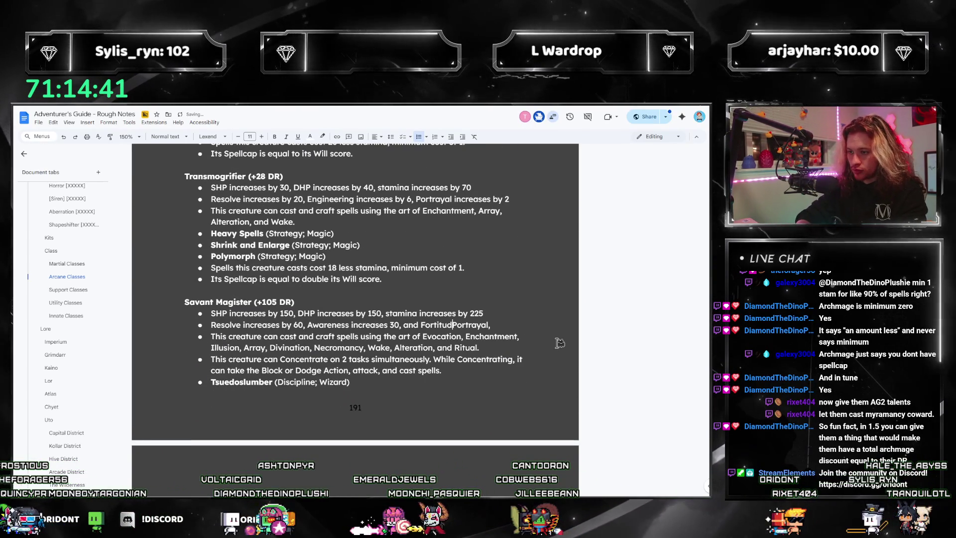
text(Fortitude,)
key(End)
text(and Spee)
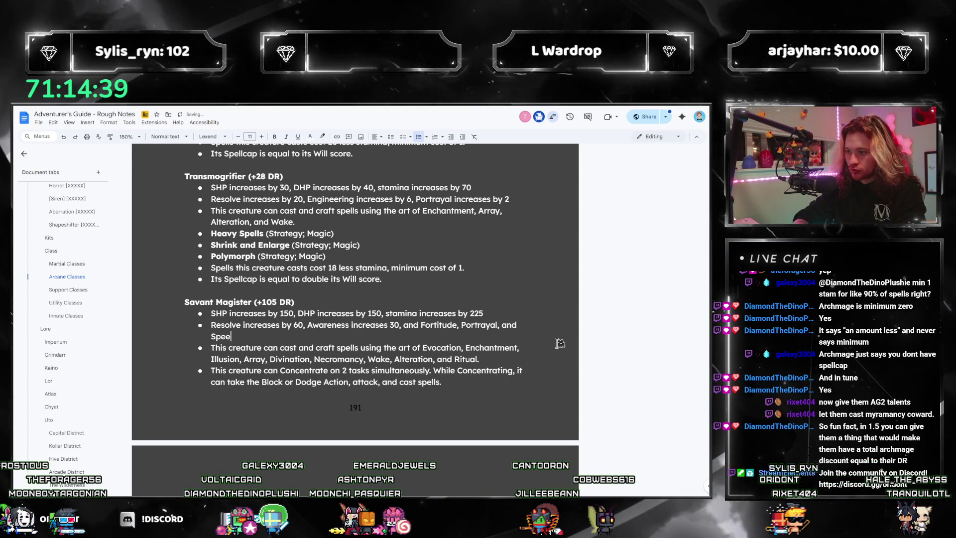
text(d each increase by 5.)
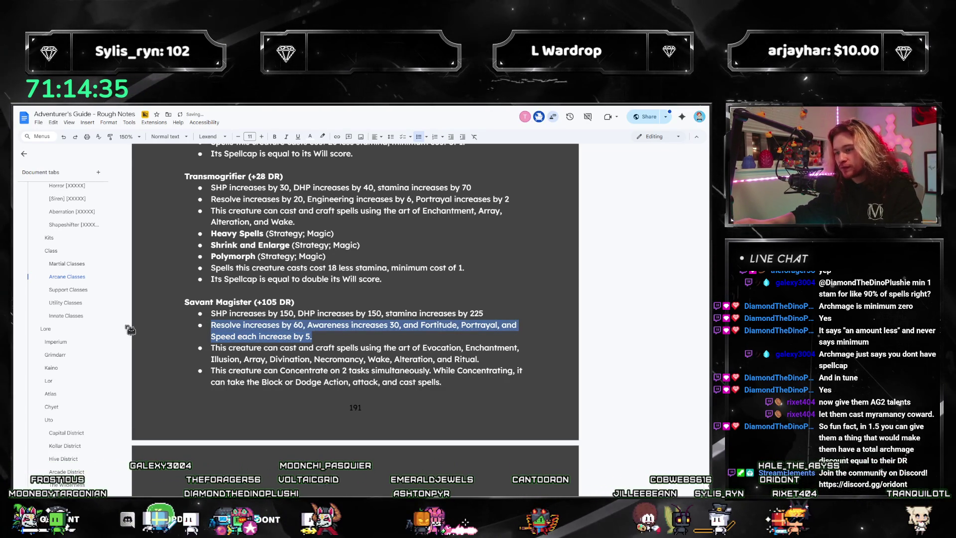
click(396, 347)
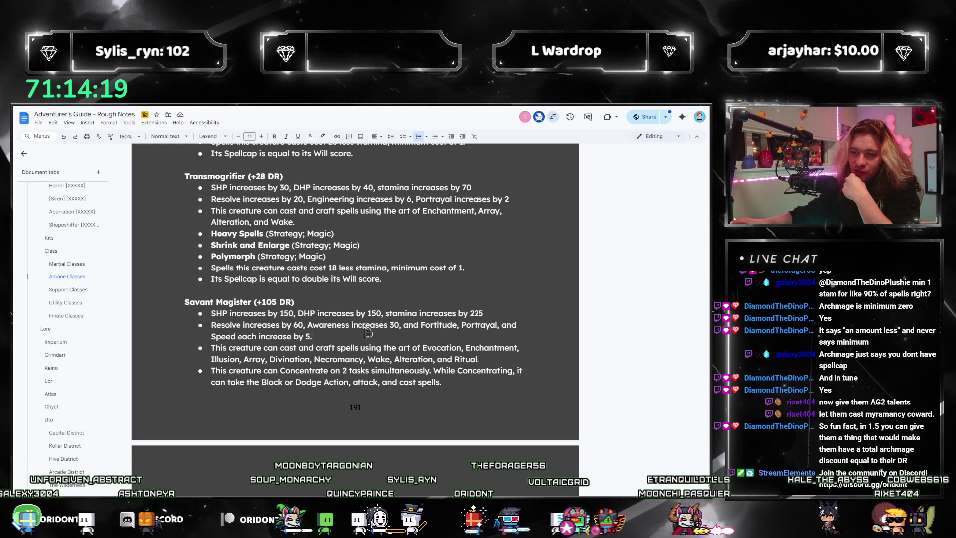
scroll(327, 357, down, 2)
scroll(450, 381, down, 6)
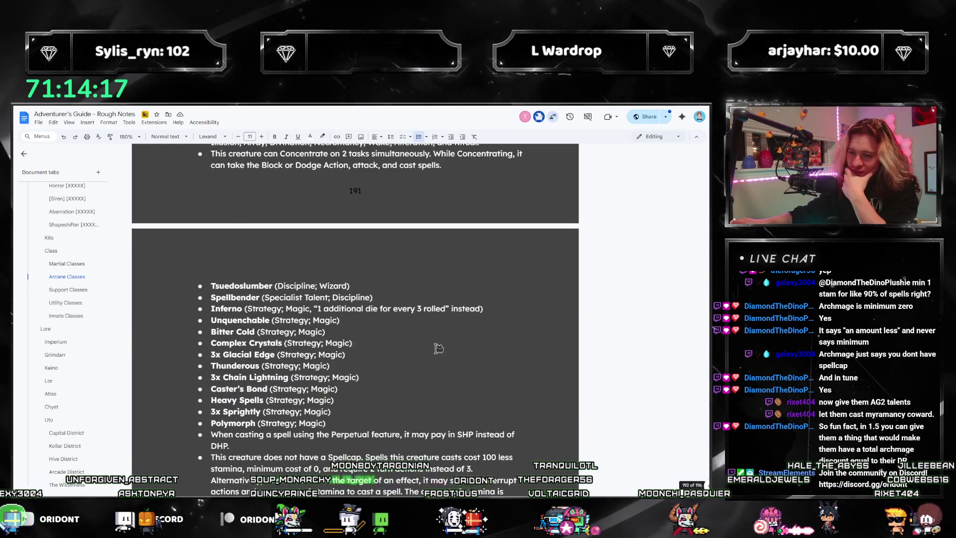
scroll(408, 323, up, 8)
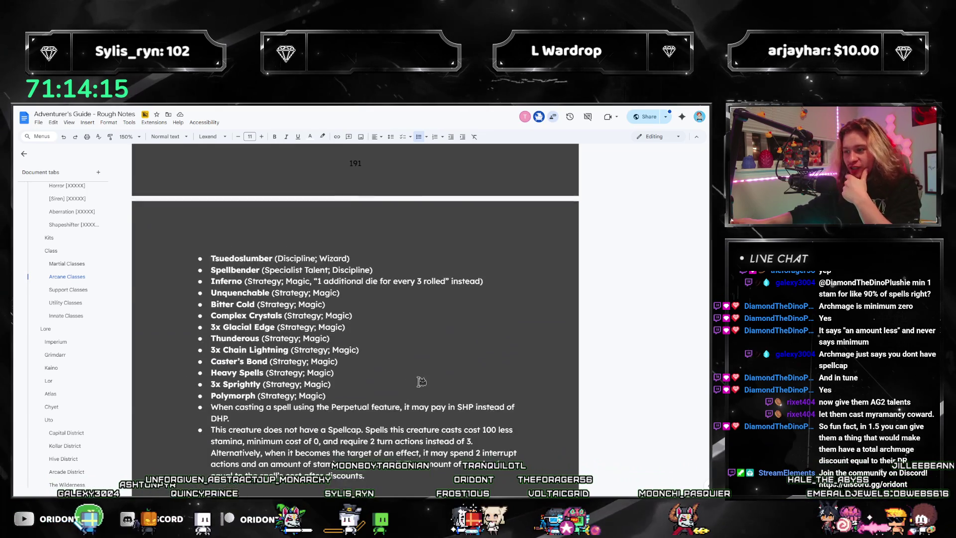
scroll(385, 403, up, 1)
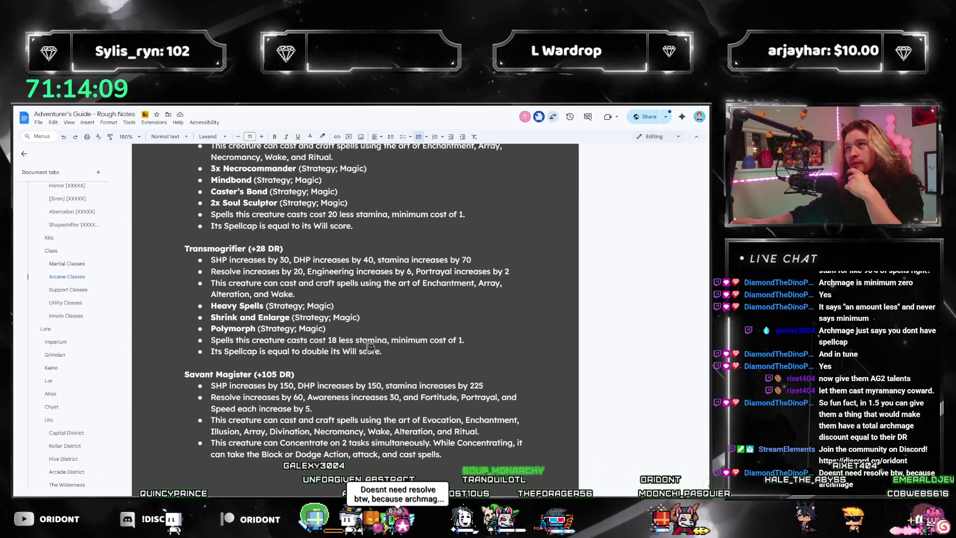
scroll(347, 343, down, 1)
scroll(347, 344, down, 2)
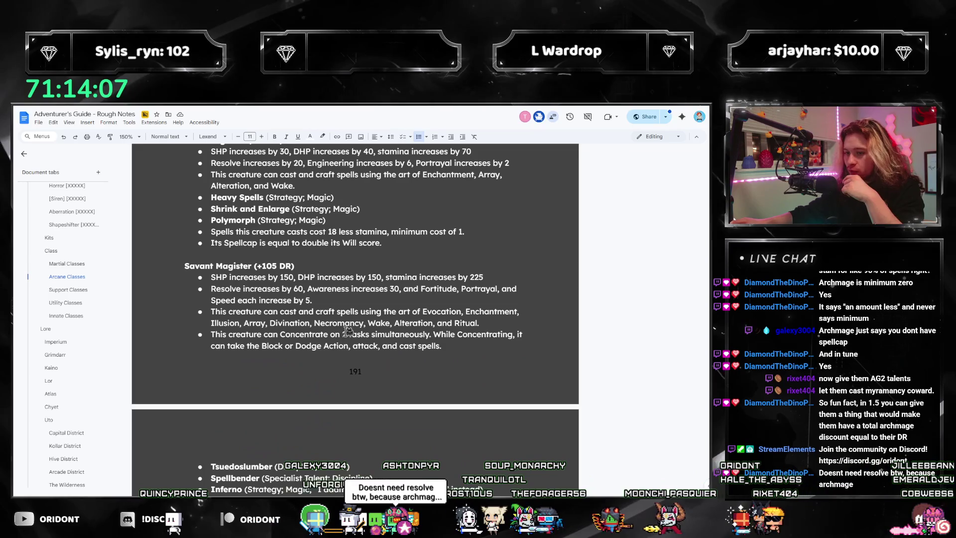
scroll(459, 287, up, 1)
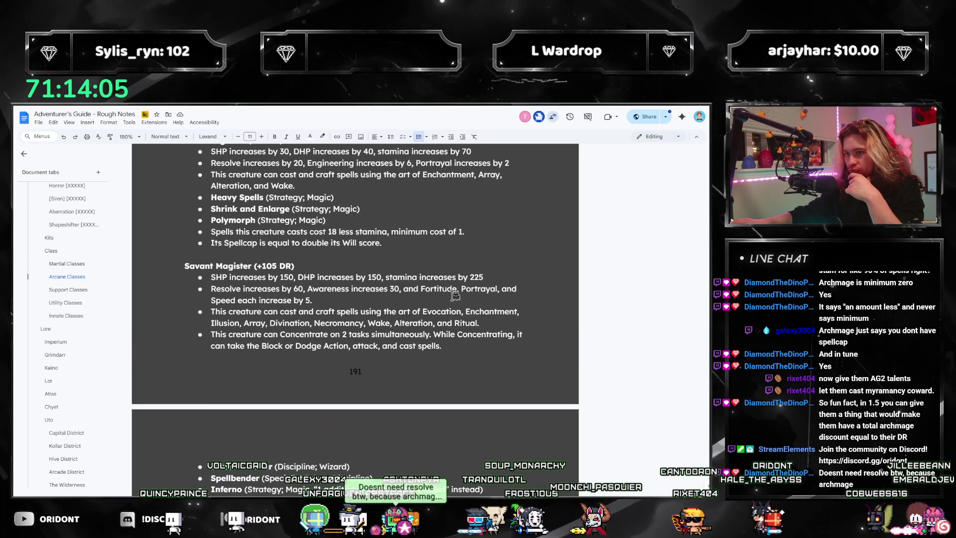
scroll(441, 305, up, 3)
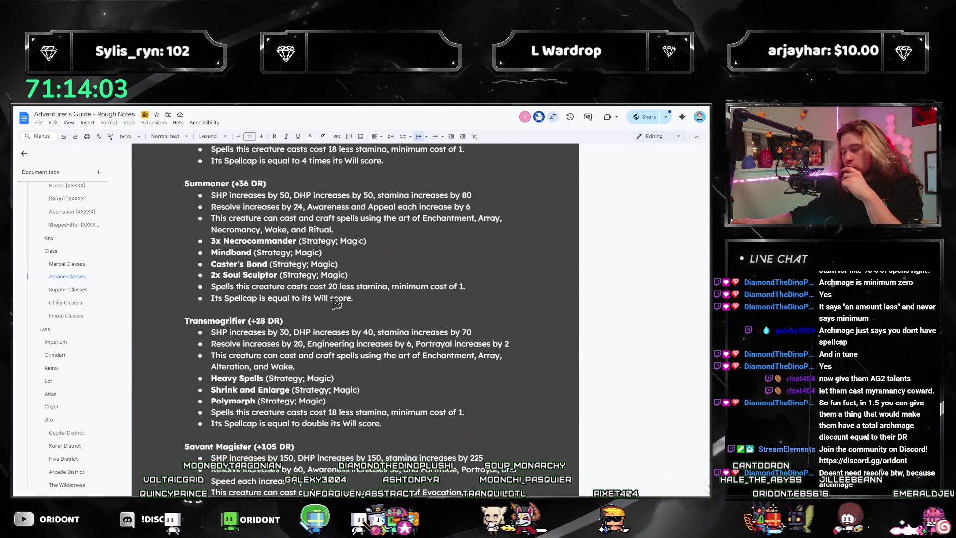
scroll(366, 371, down, 3)
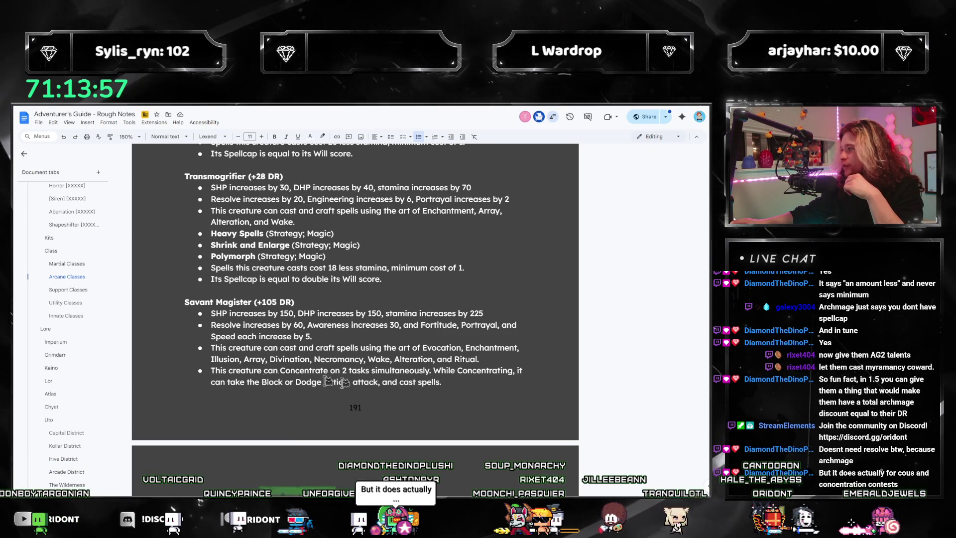
scroll(375, 379, down, 6)
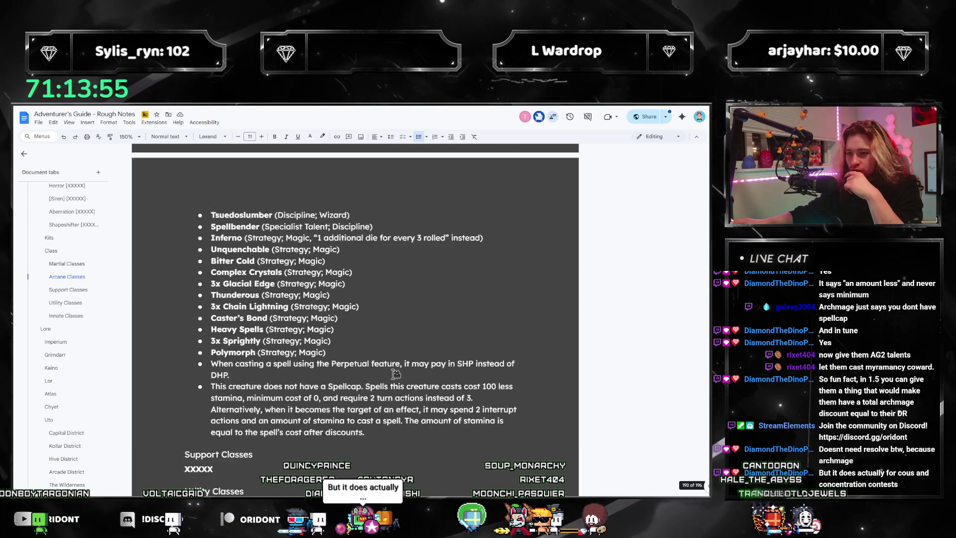
scroll(382, 396, up, 5)
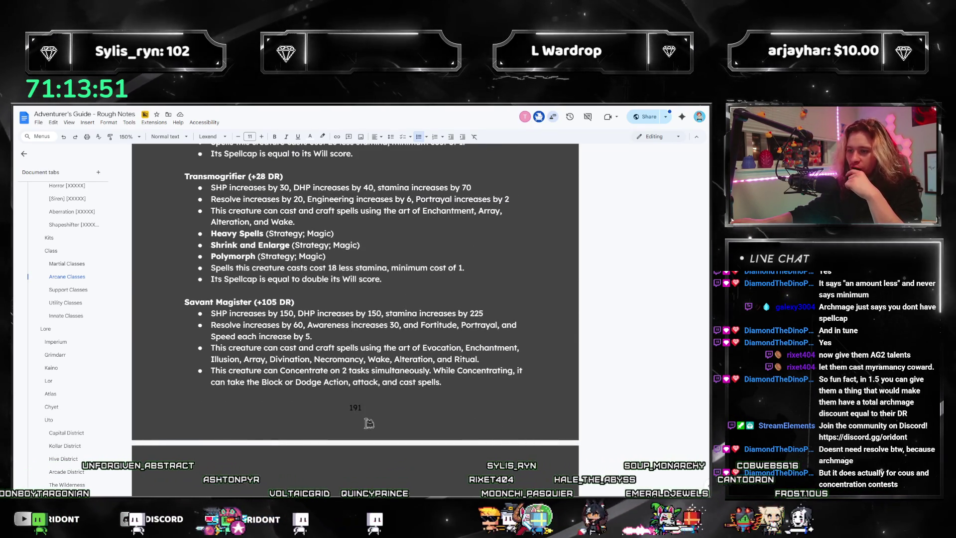
scroll(366, 413, down, 5)
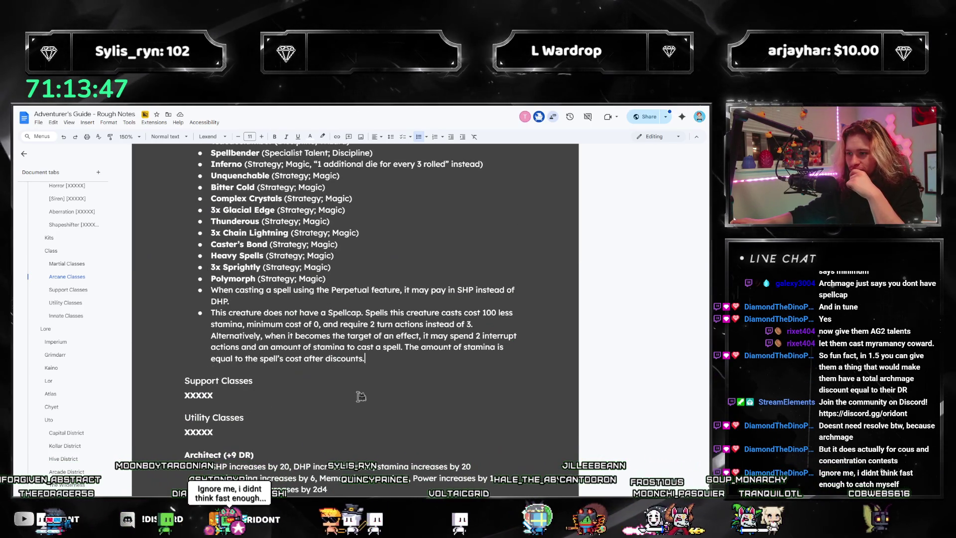
scroll(361, 396, up, 3)
scroll(345, 407, up, 2)
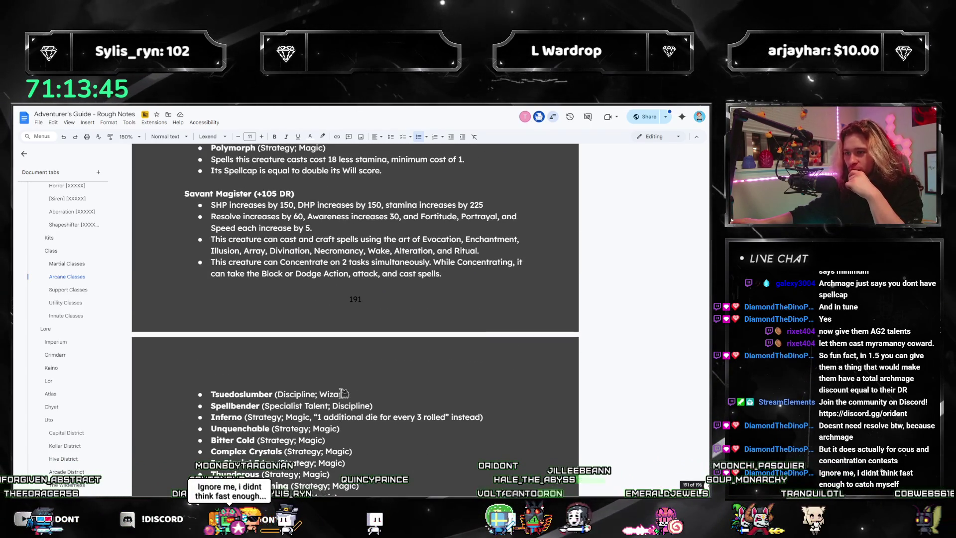
scroll(343, 393, up, 2)
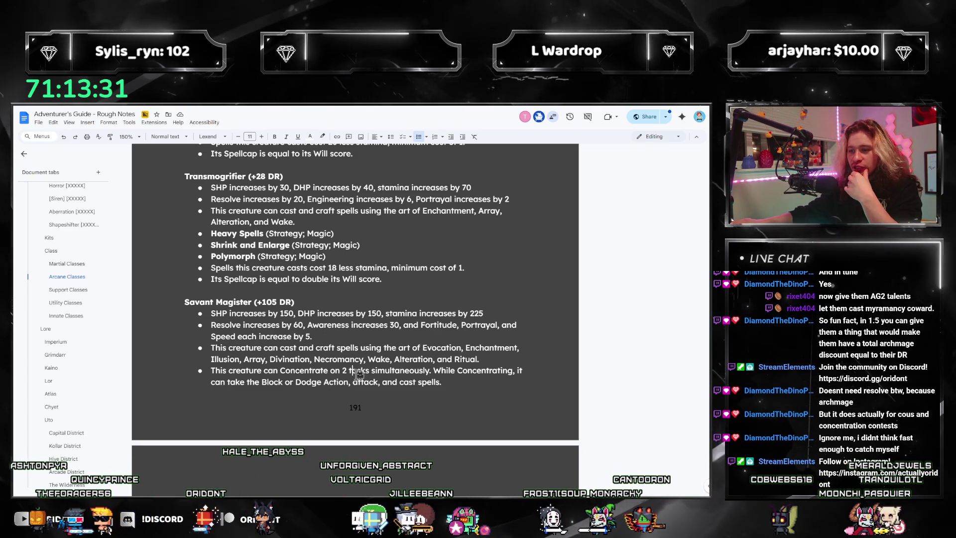
scroll(359, 372, down, 3)
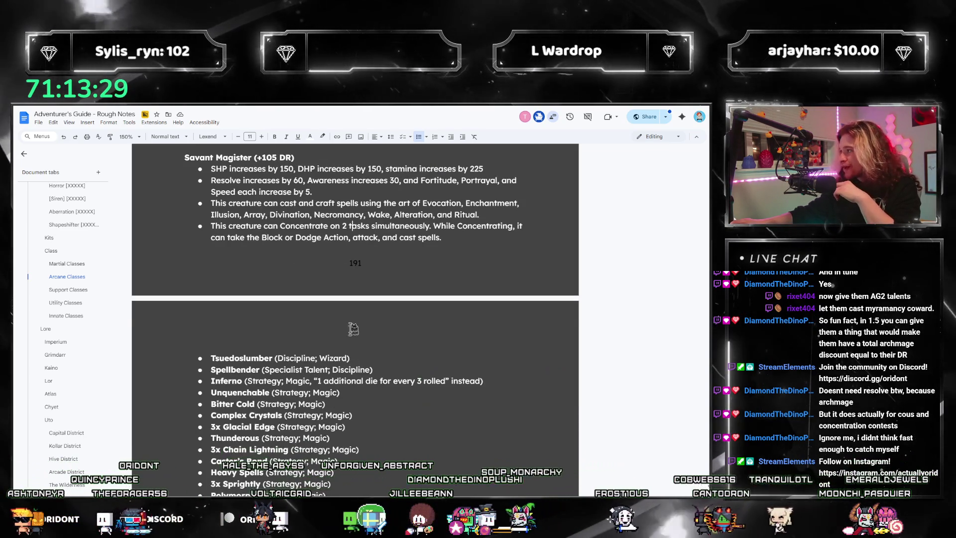
scroll(351, 367, down, 2)
click(362, 360)
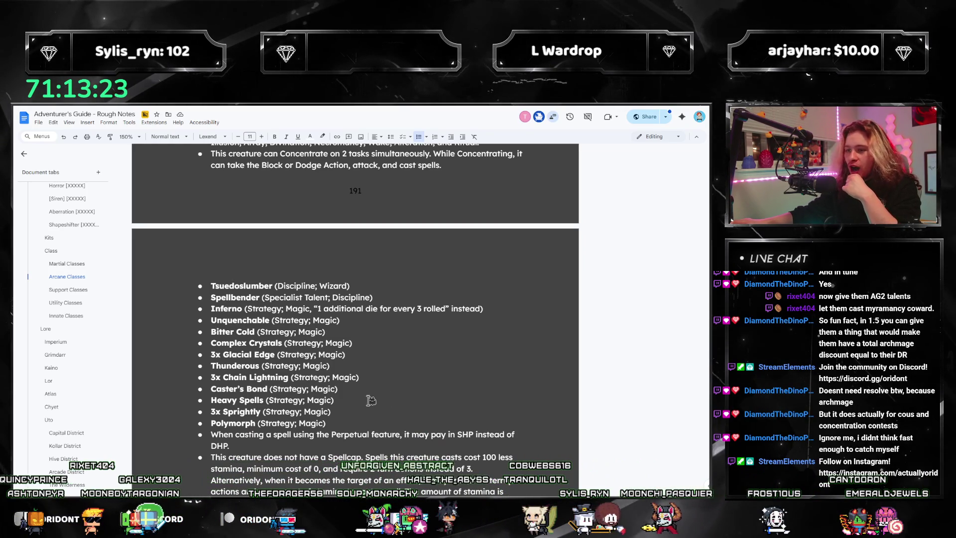
scroll(299, 423, up, 3)
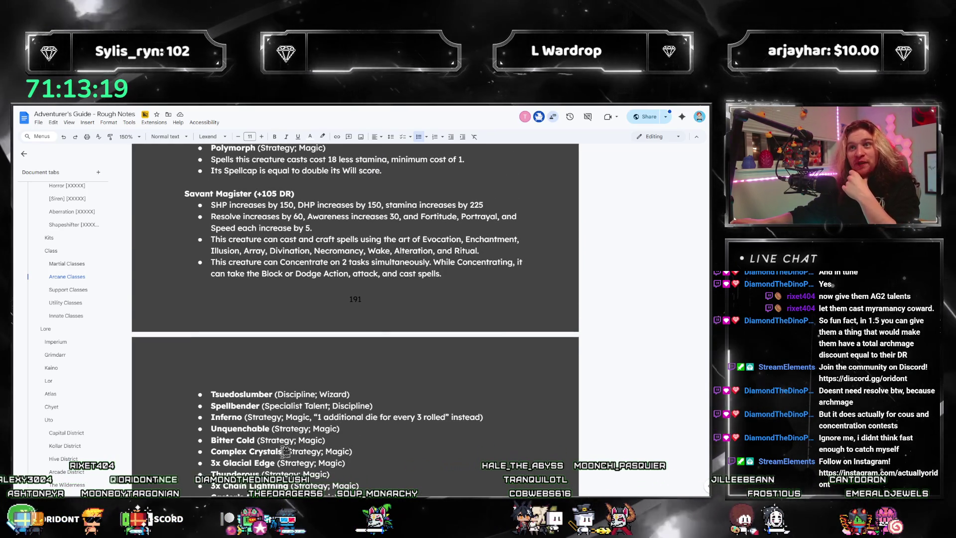
scroll(231, 327, down, 4)
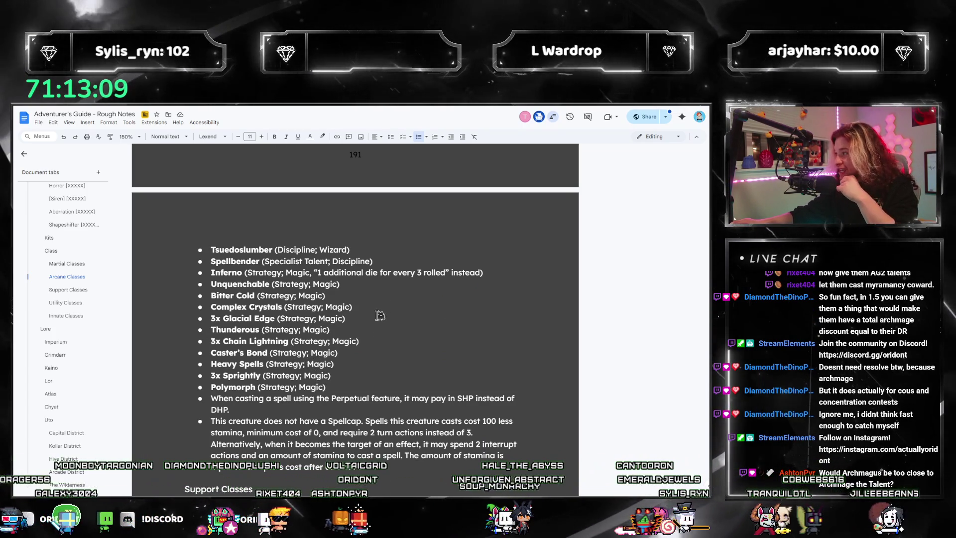
triple_click(368, 283)
click(424, 334)
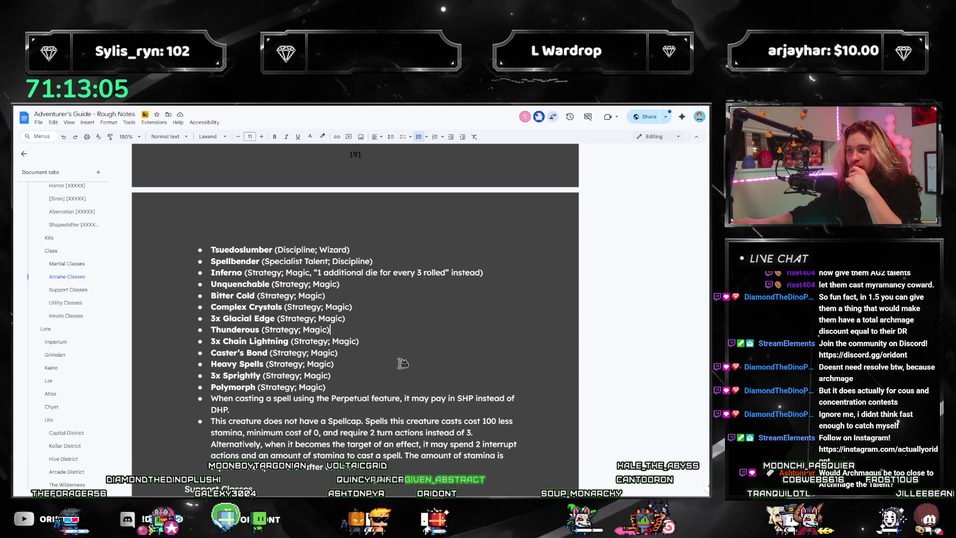
scroll(402, 362, up, 10)
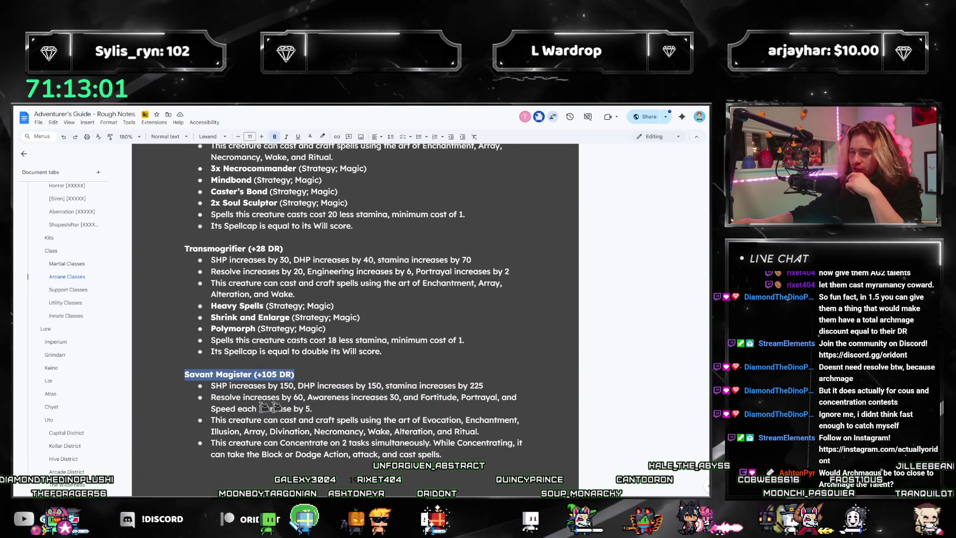
click(312, 409)
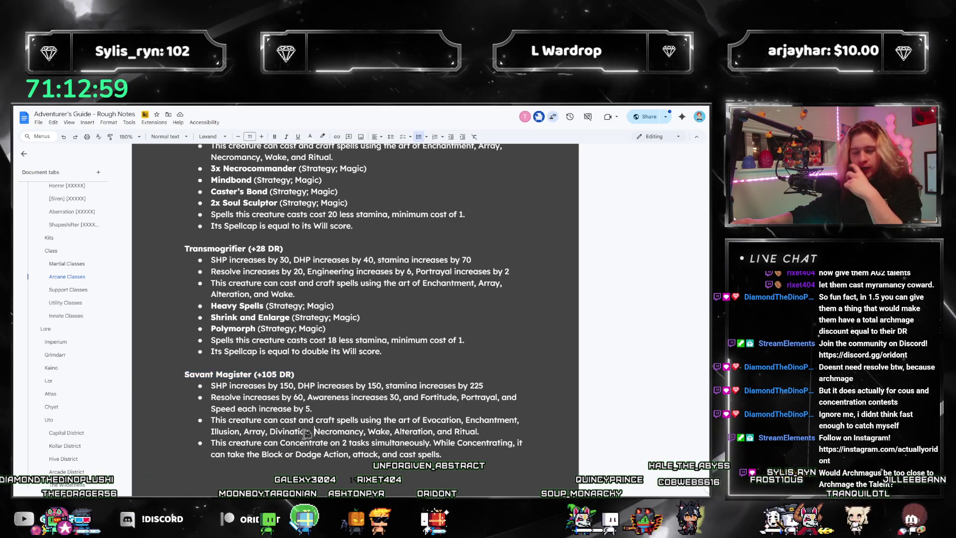